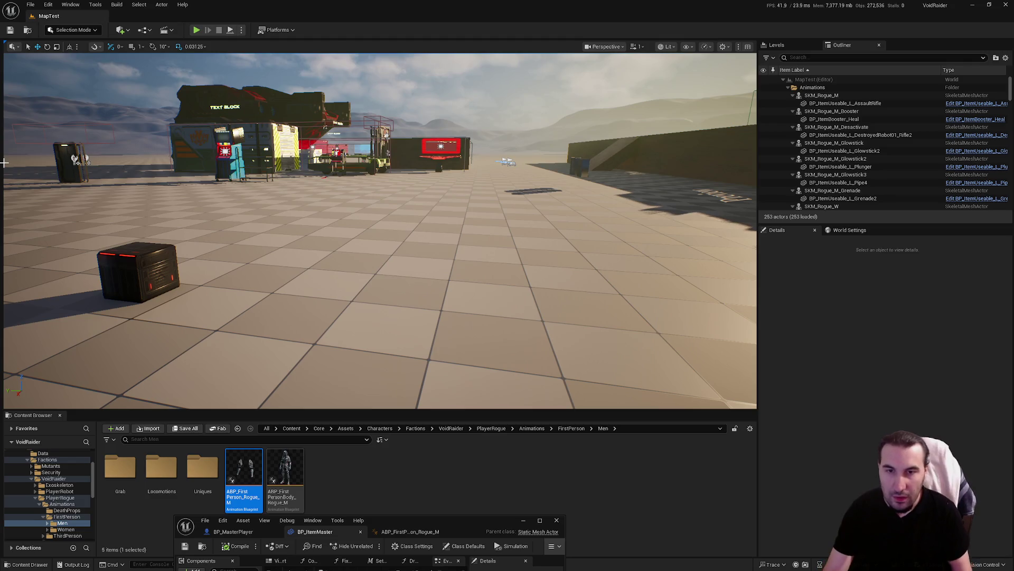
Pull the level camera back until the row of crates fills the view, then bring up the Windows Start menu.
{"action": "left_click_drag", "start_coordinate": [4, 163], "coordinate": [5, 174]}
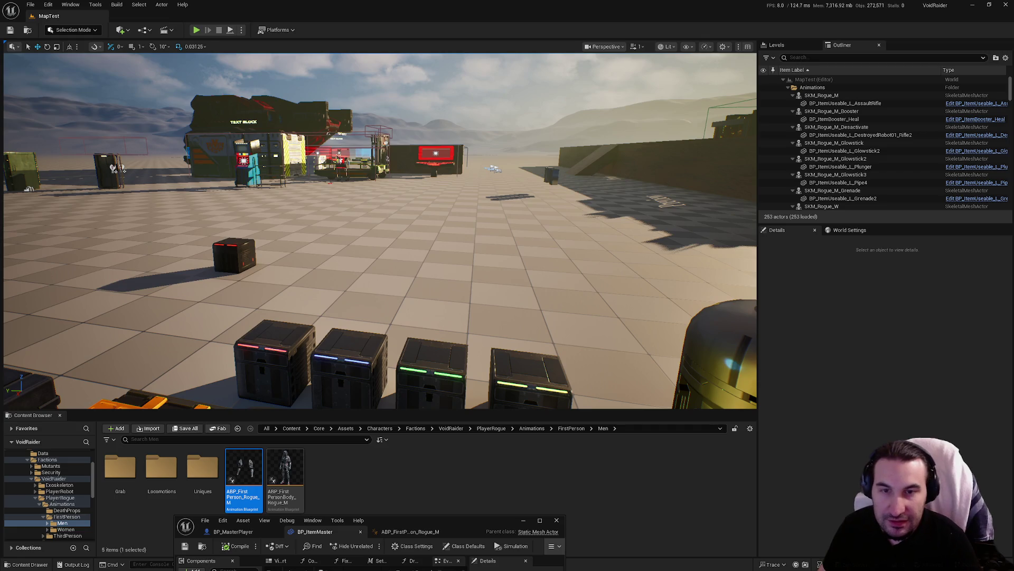
{"action": "key", "text": "super"}
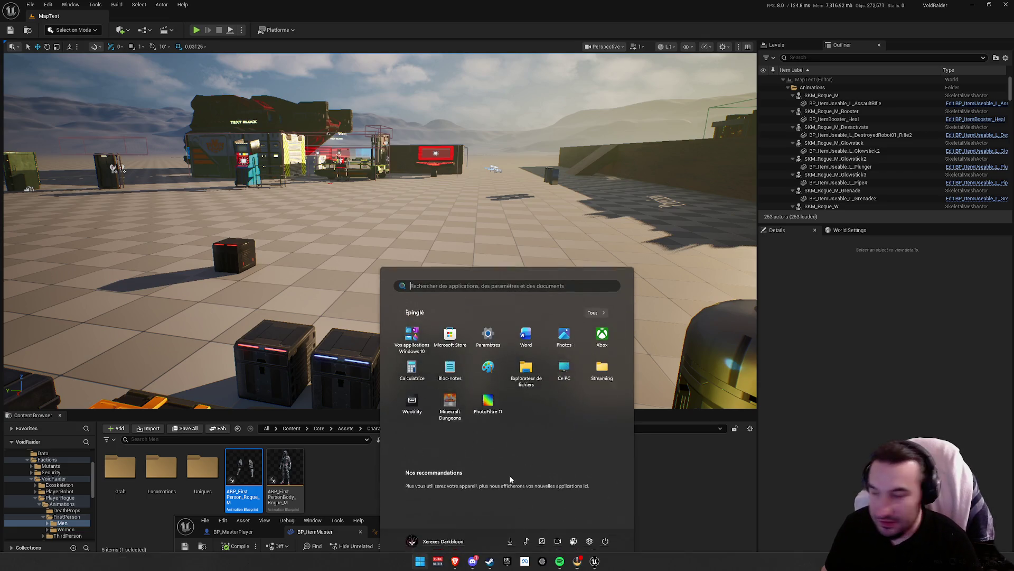
{"action": "key", "text": "super"}
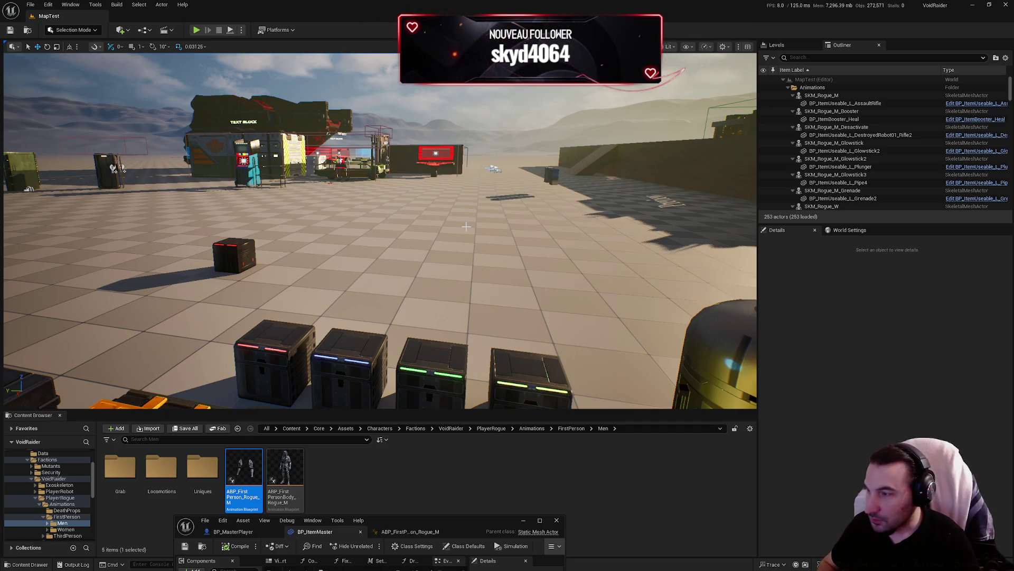
{"action": "double_click", "coordinate": [480, 521]}
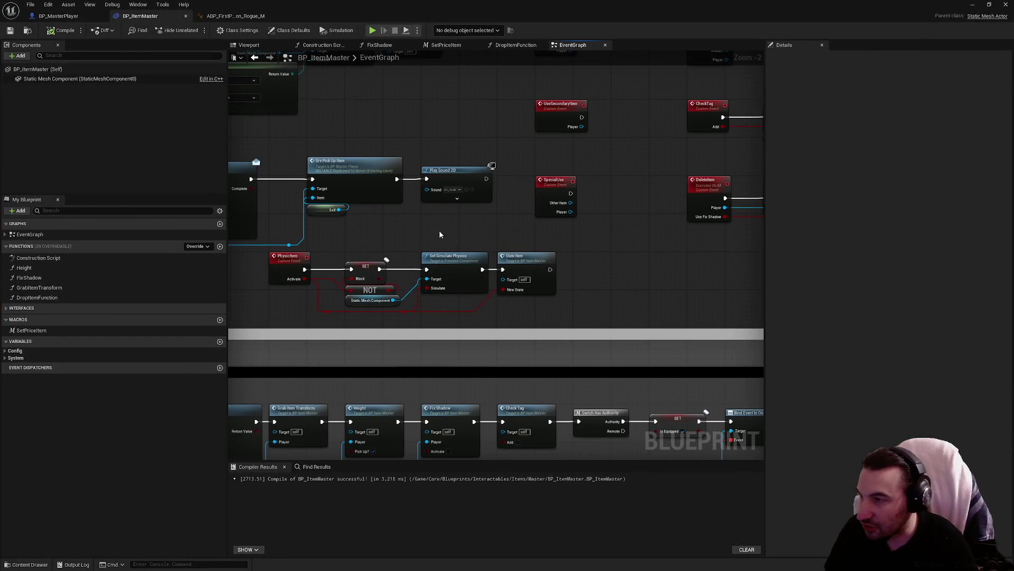
Close the ABP_FirstPerson_Rogue_M tab, look over the BeginPlay and Interaction_Rogue EventGraph nodes, then restore the window.
{"action": "left_click", "coordinate": [268, 16]}
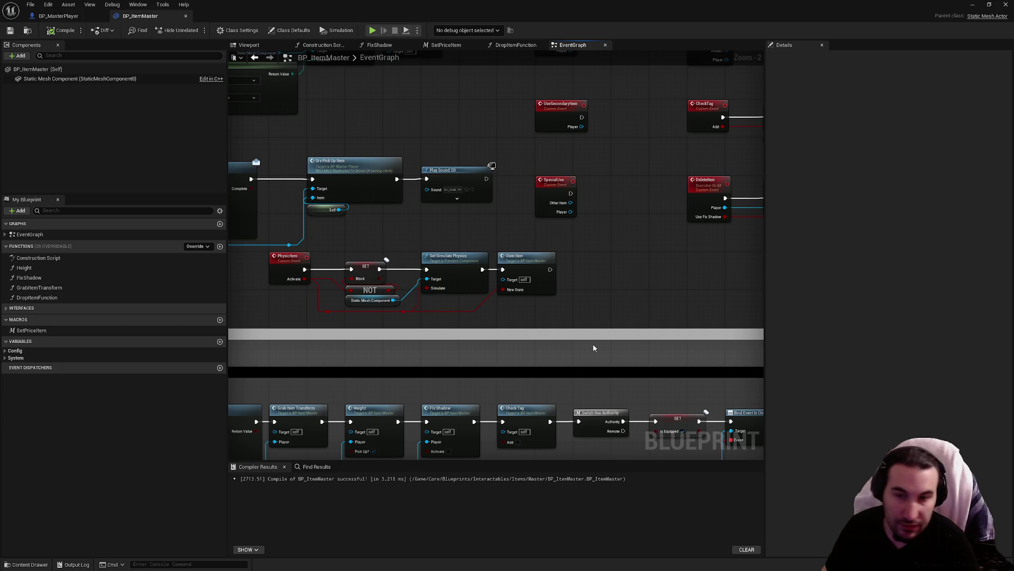
{"action": "left_click_drag", "start_coordinate": [561, 304], "coordinate": [714, 324]}
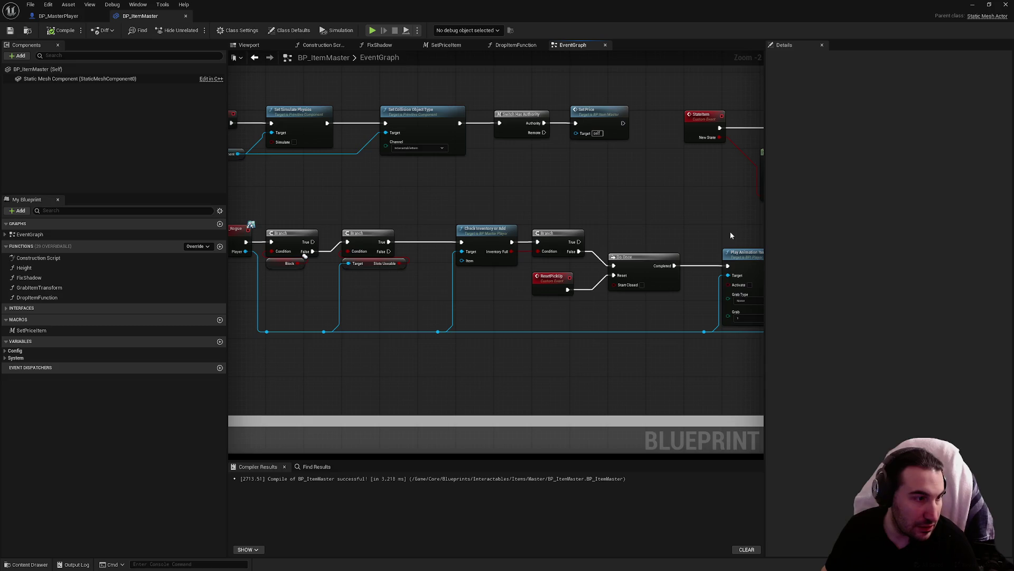
{"action": "left_click_drag", "start_coordinate": [402, 208], "coordinate": [700, 256]}
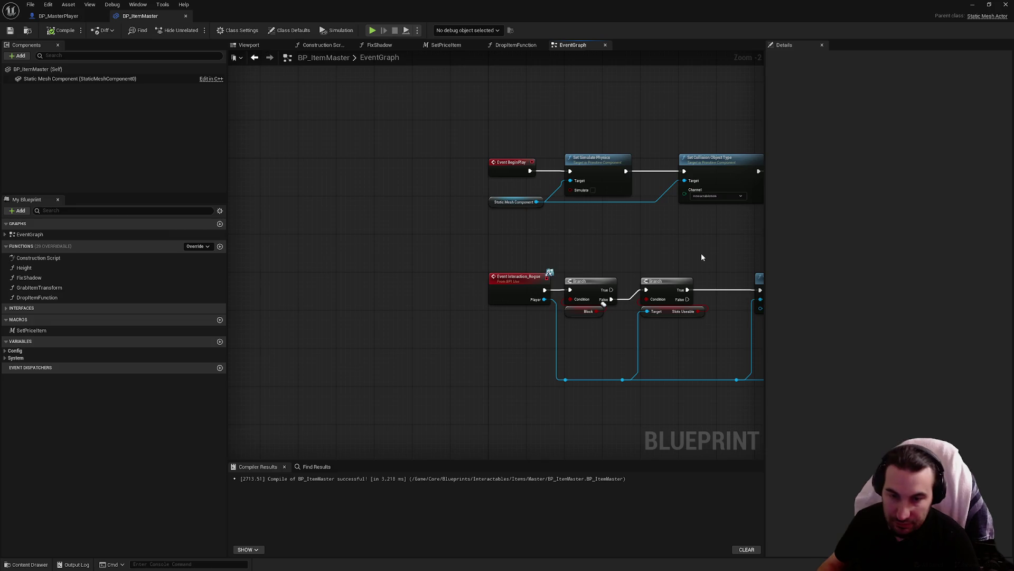
{"action": "mouse_move", "coordinate": [693, 250]}
{"action": "left_mouse_down"}
{"action": "mouse_move", "coordinate": [527, 235]}
{"action": "mouse_move", "coordinate": [440, 244]}
{"action": "left_mouse_up"}
{"action": "double_click", "coordinate": [245, 7]}
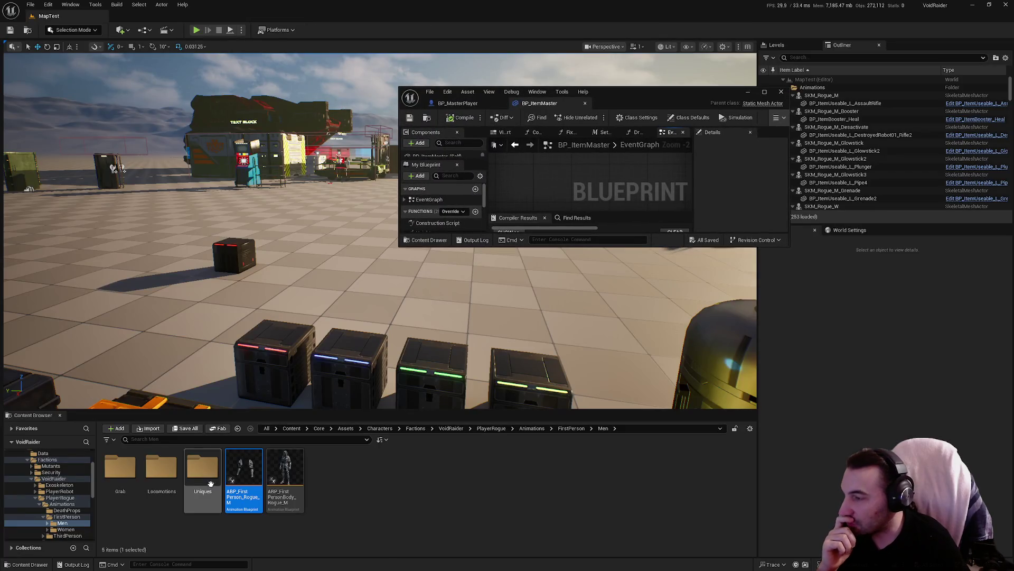
Open ABP_FirstPerson_Rogue_M full screen and follow the BaseAnimations cached pose to the Item Hold Current blend node.
{"action": "double_click", "coordinate": [242, 472]}
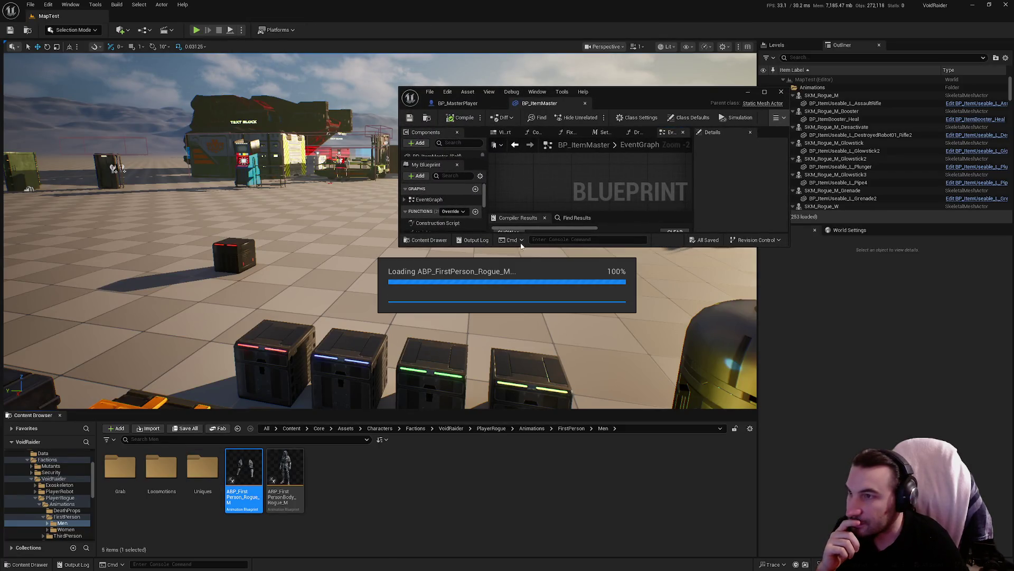
{"action": "double_click", "coordinate": [637, 92]}
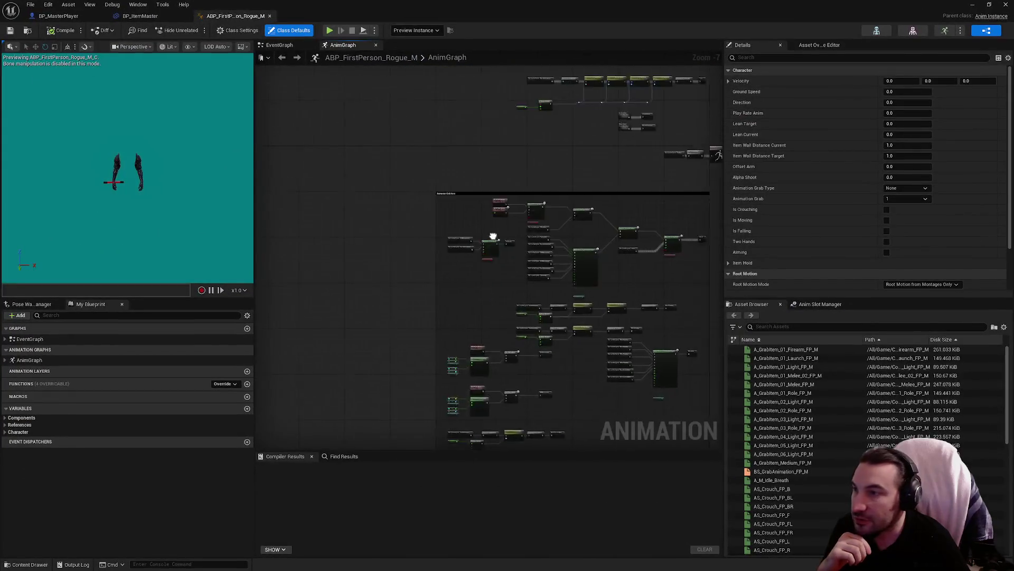
{"action": "scroll", "coordinate": [493, 236], "scroll_direction": "up", "scroll_amount": 4}
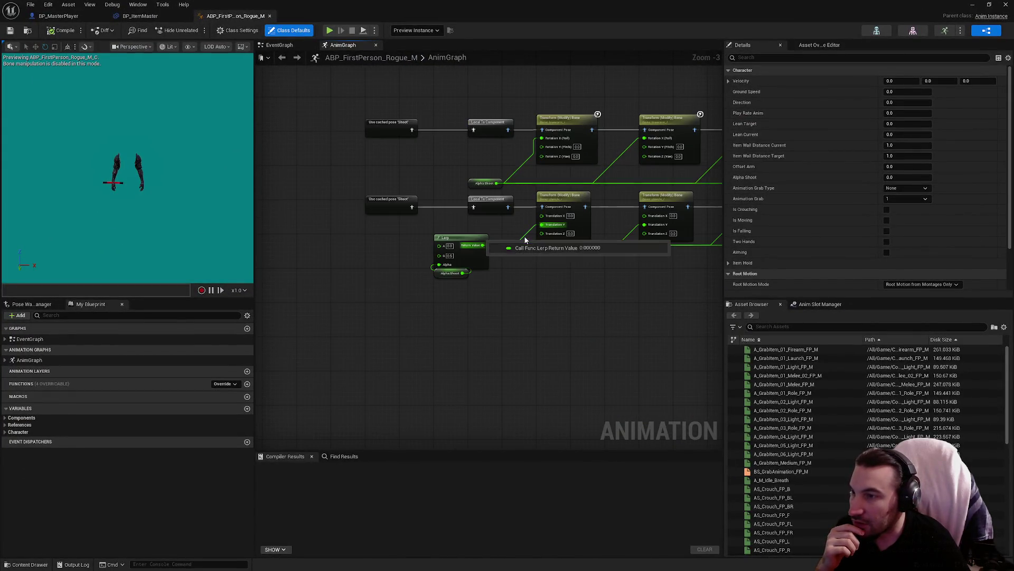
{"action": "mouse_move", "coordinate": [443, 131]}
{"action": "left_mouse_down"}
{"action": "mouse_move", "coordinate": [346, 130]}
{"action": "mouse_move", "coordinate": [477, 207]}
{"action": "mouse_move", "coordinate": [433, 211]}
{"action": "left_mouse_up"}
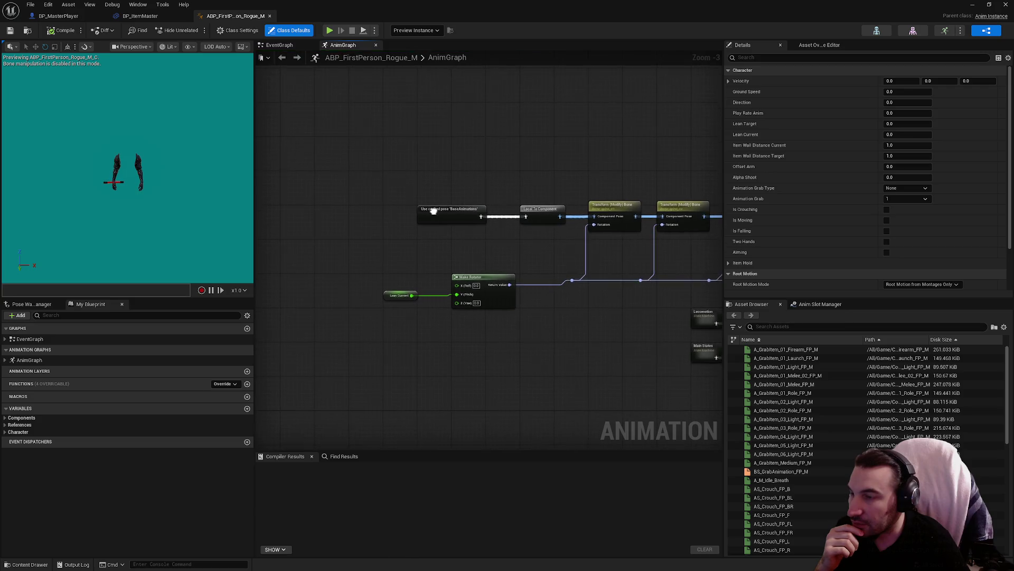
{"action": "double_click", "coordinate": [433, 210]}
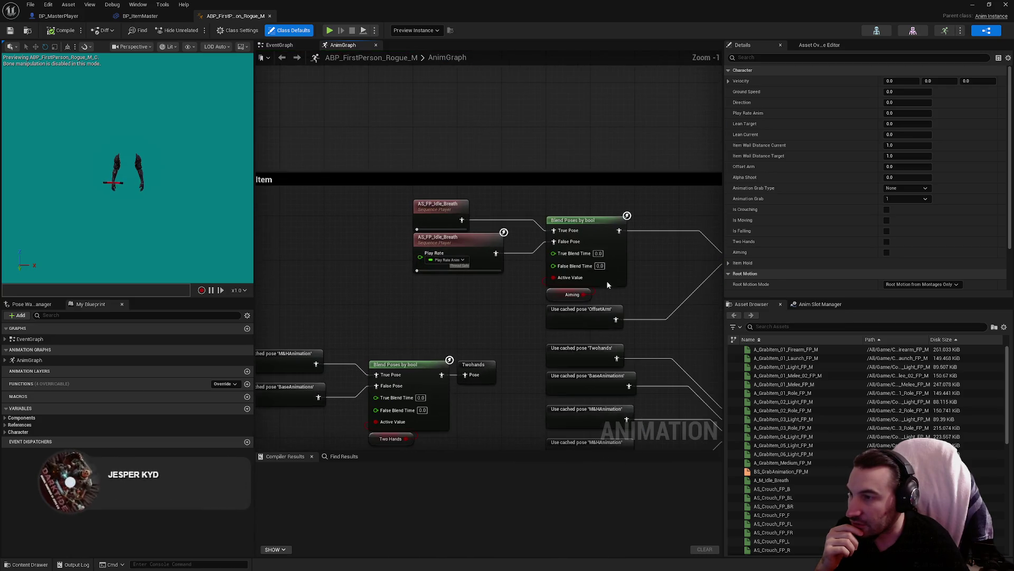
{"action": "double_click", "coordinate": [581, 348]}
{"action": "mouse_move", "coordinate": [681, 280]}
{"action": "left_mouse_down"}
{"action": "mouse_move", "coordinate": [661, 256]}
{"action": "mouse_move", "coordinate": [417, 149]}
{"action": "left_mouse_up"}
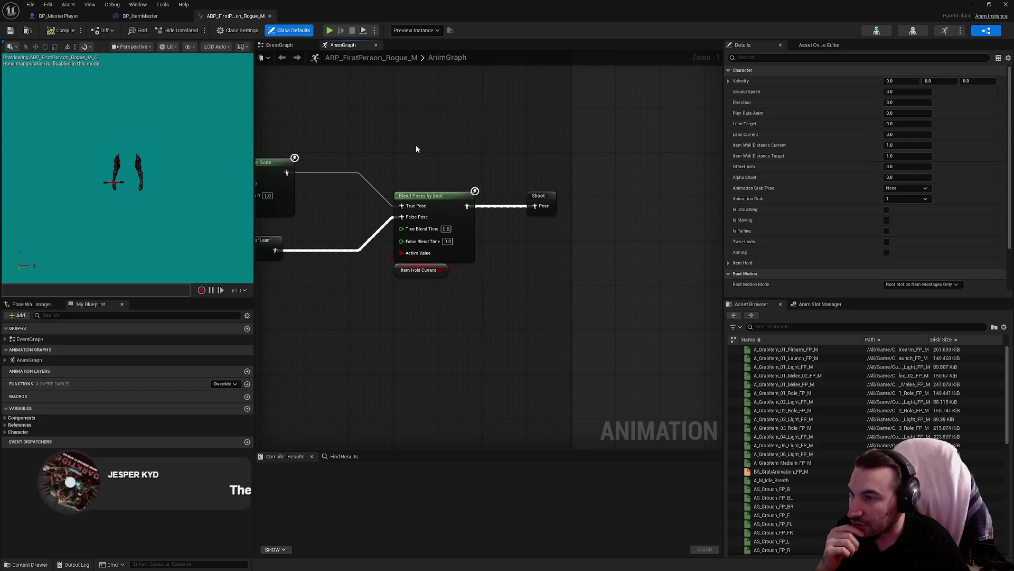
Select the Blend Poses by bool node and keep its Child Update Mode at Default.
{"action": "left_click", "coordinate": [422, 195]}
{"action": "scroll", "coordinate": [740, 197], "scroll_direction": "down", "scroll_amount": 5}
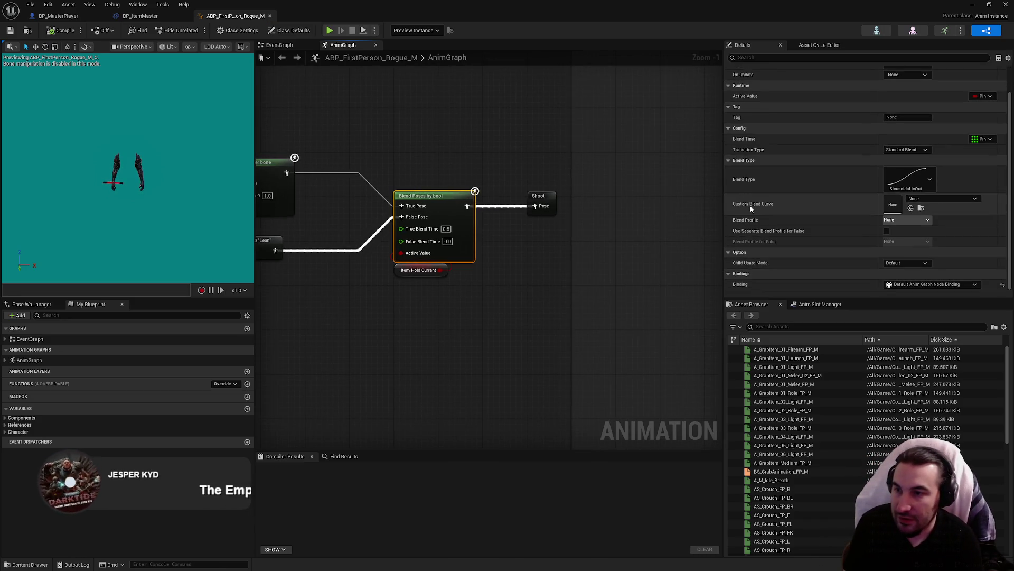
{"action": "mouse_move", "coordinate": [775, 233]}
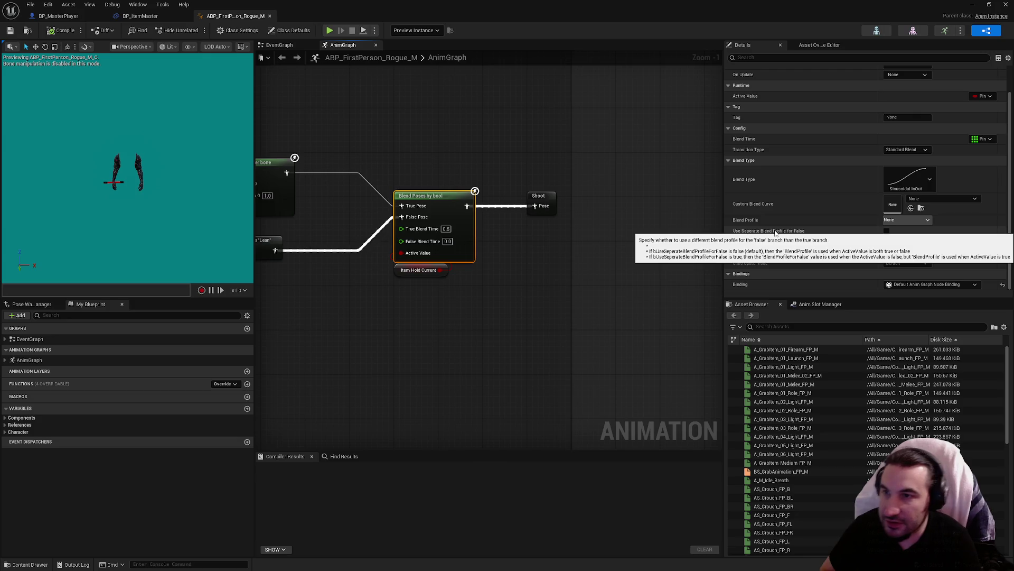
{"action": "scroll", "coordinate": [799, 204], "scroll_direction": "up", "scroll_amount": 1}
{"action": "scroll", "coordinate": [777, 166], "scroll_direction": "down", "scroll_amount": 1}
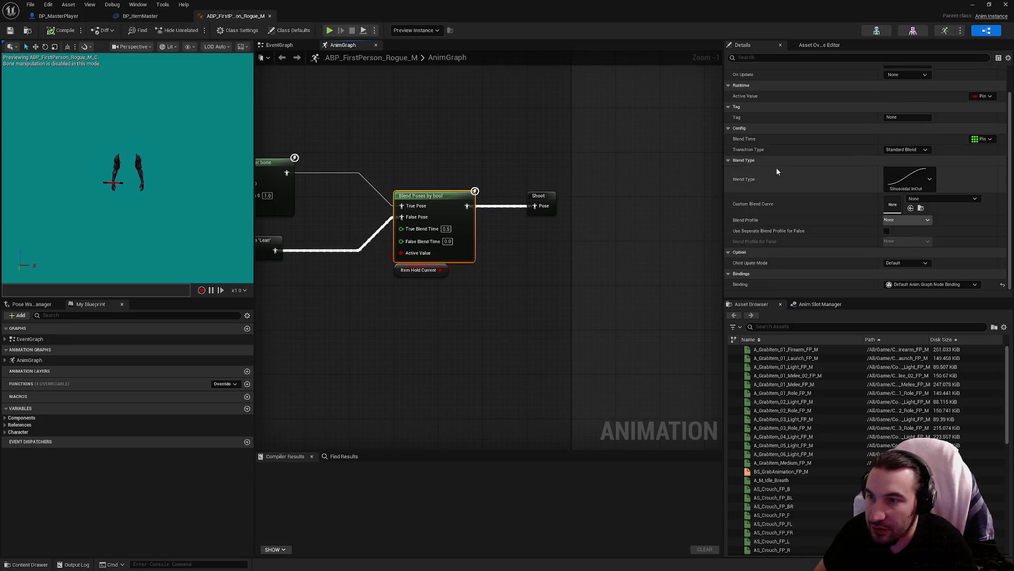
{"action": "left_click", "coordinate": [905, 263]}
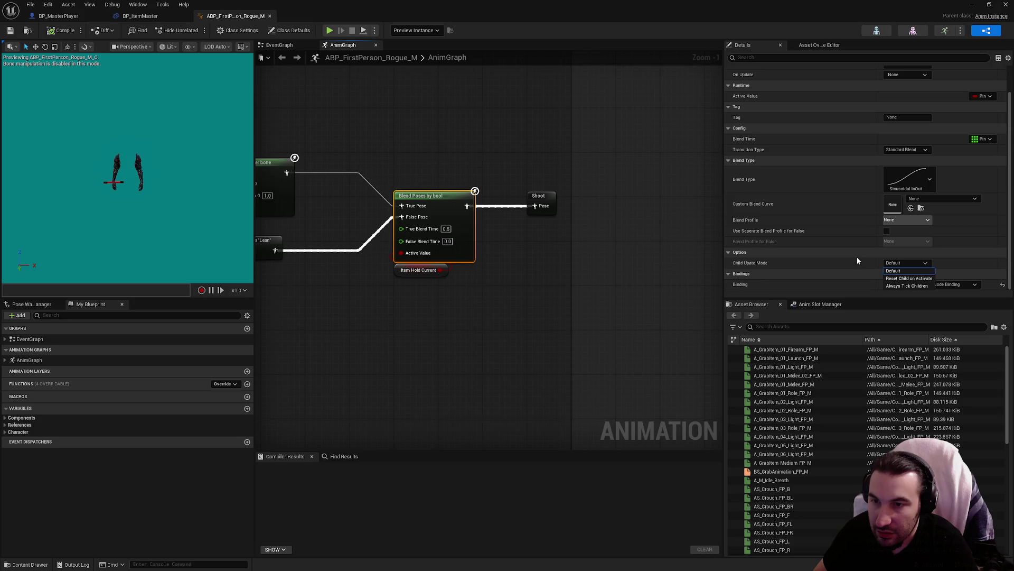
{"action": "left_click", "coordinate": [841, 262]}
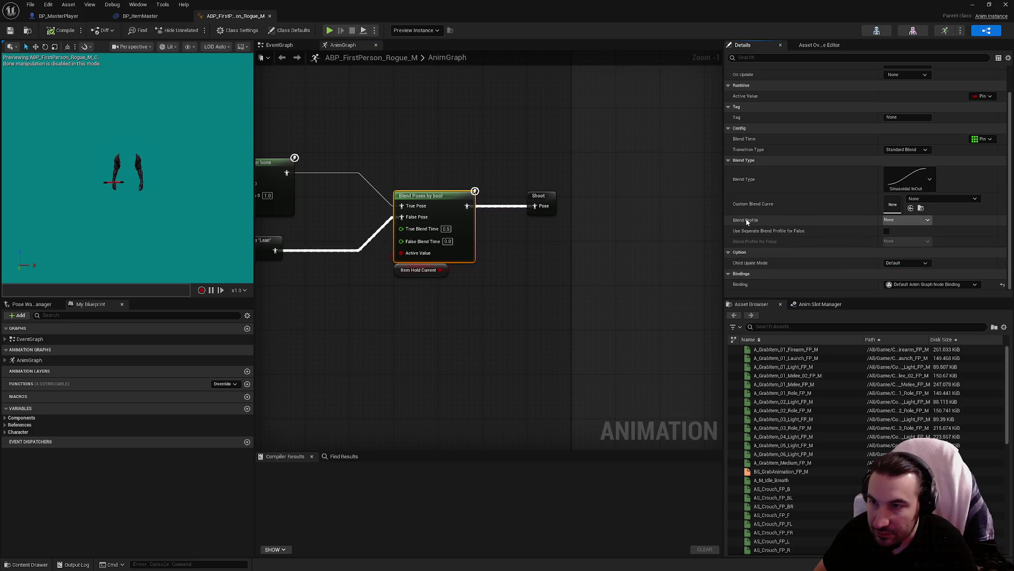
Keep the node's blend type set to Sinusoidal InOut.
{"action": "mouse_move", "coordinate": [761, 234]}
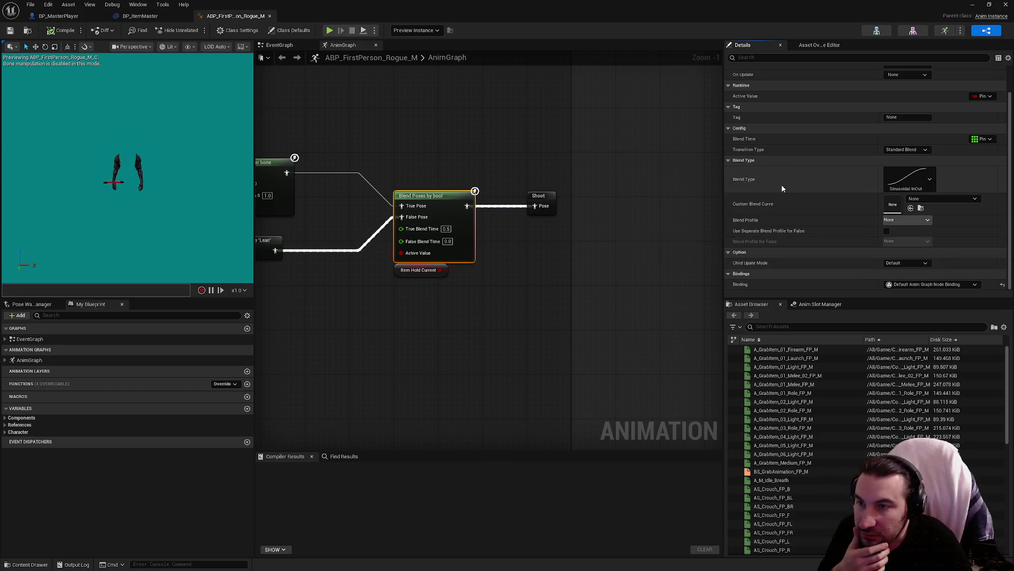
{"action": "left_click", "coordinate": [931, 181]}
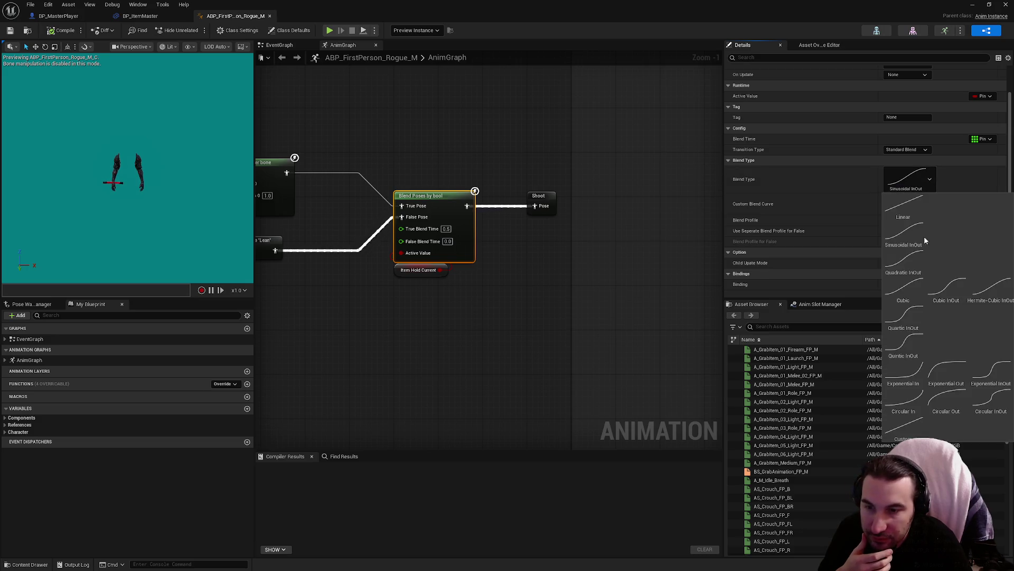
{"action": "left_click", "coordinate": [795, 193]}
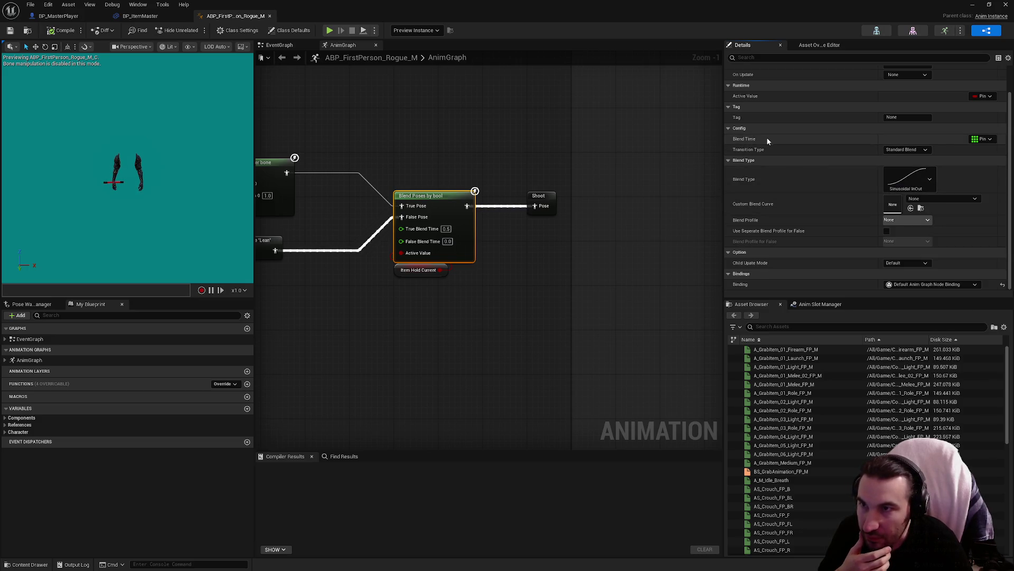
{"action": "scroll", "coordinate": [766, 138], "scroll_direction": "up", "scroll_amount": 2}
{"action": "mouse_move", "coordinate": [742, 126]}
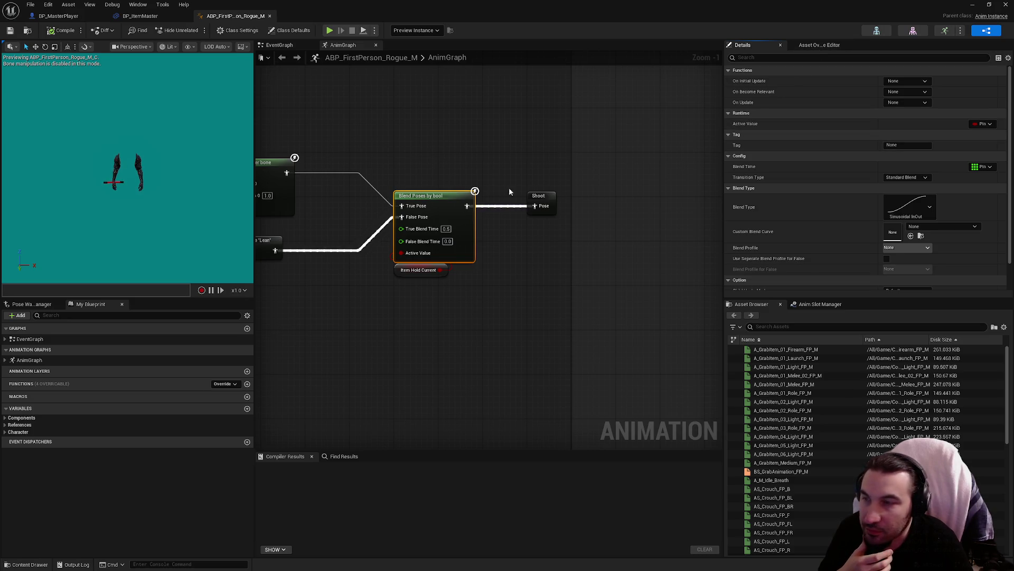
{"action": "left_click_drag", "start_coordinate": [264, 176], "coordinate": [439, 194]}
{"action": "left_click", "coordinate": [439, 198]}
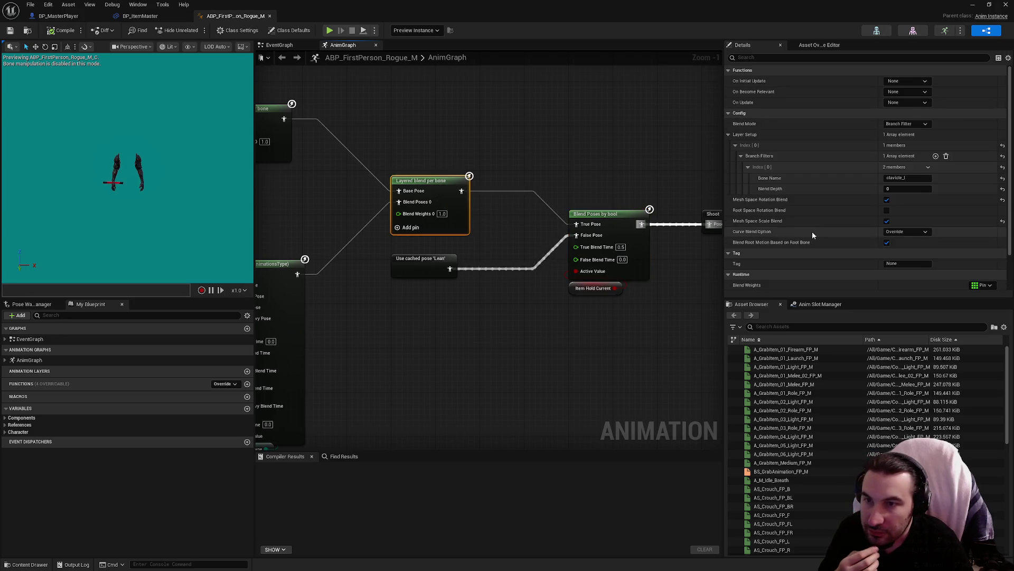
{"action": "scroll", "coordinate": [813, 232], "scroll_direction": "down", "scroll_amount": 3}
{"action": "scroll", "coordinate": [816, 227], "scroll_direction": "up", "scroll_amount": 3}
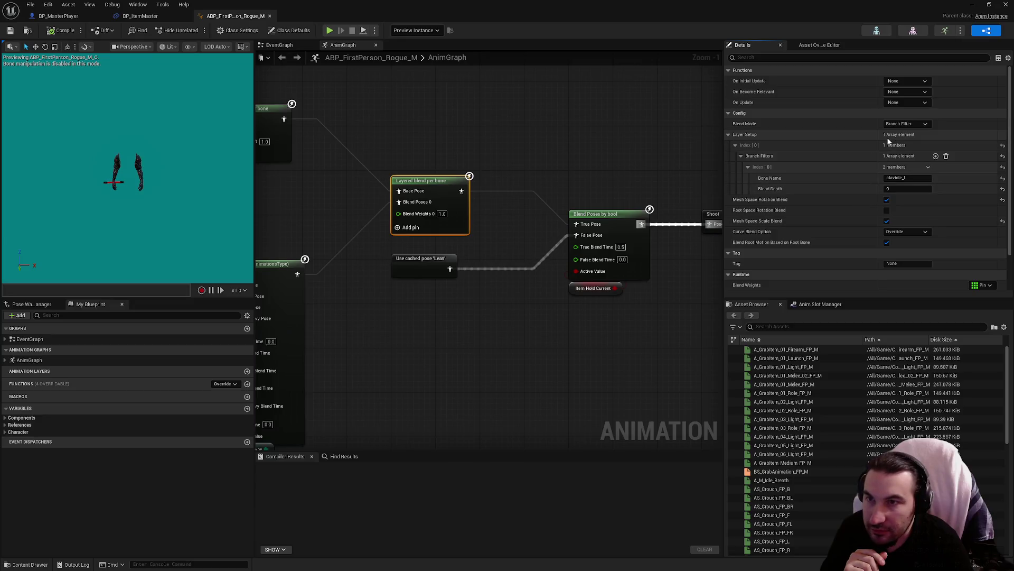
{"action": "left_click", "coordinate": [905, 124]}
{"action": "left_click", "coordinate": [822, 125]}
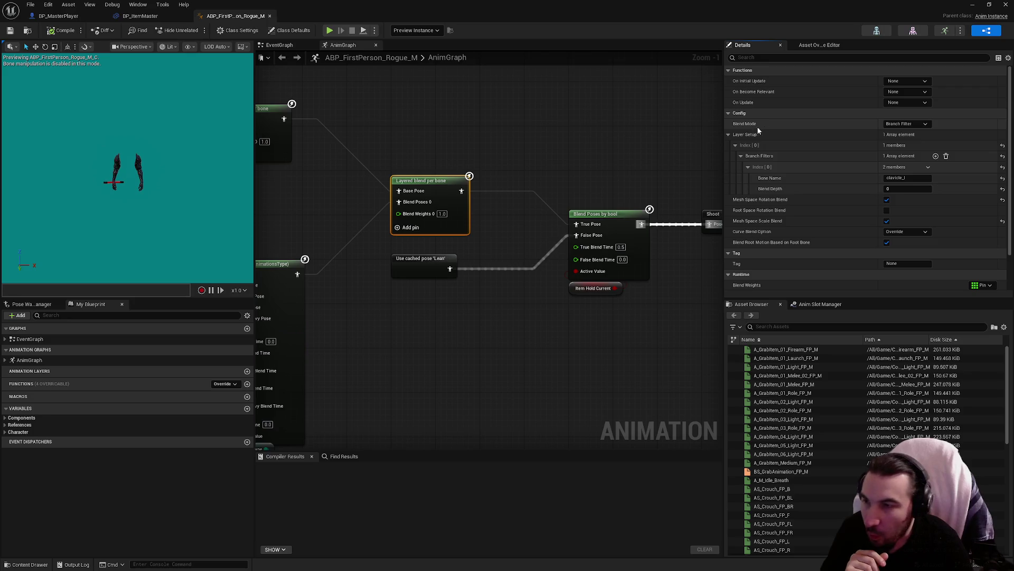
{"action": "left_click_drag", "start_coordinate": [597, 163], "coordinate": [601, 164]}
{"action": "left_click", "coordinate": [605, 214]}
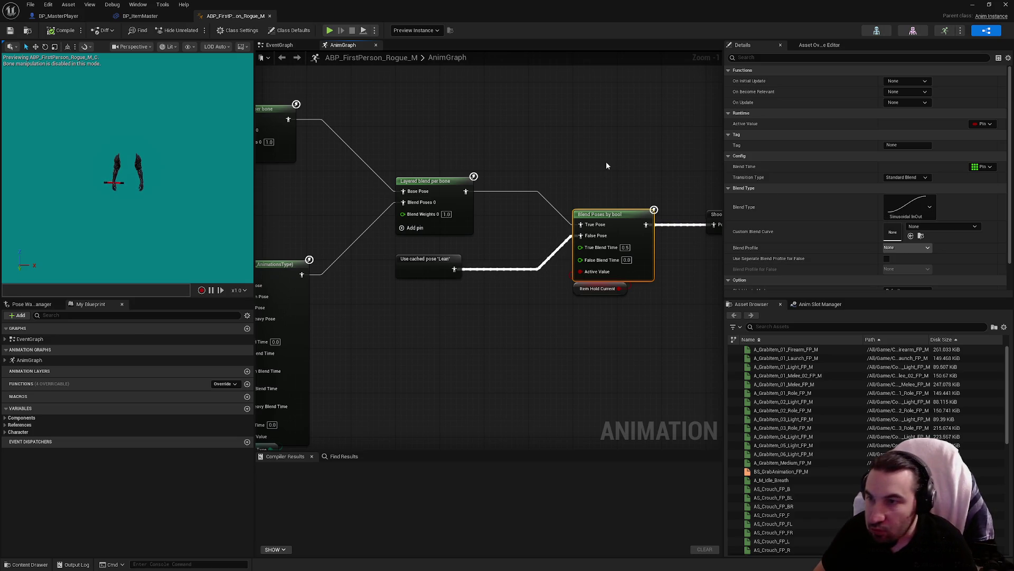
{"action": "left_click_drag", "start_coordinate": [606, 160], "coordinate": [591, 161]}
{"action": "scroll", "coordinate": [895, 223], "scroll_direction": "down", "scroll_amount": 1}
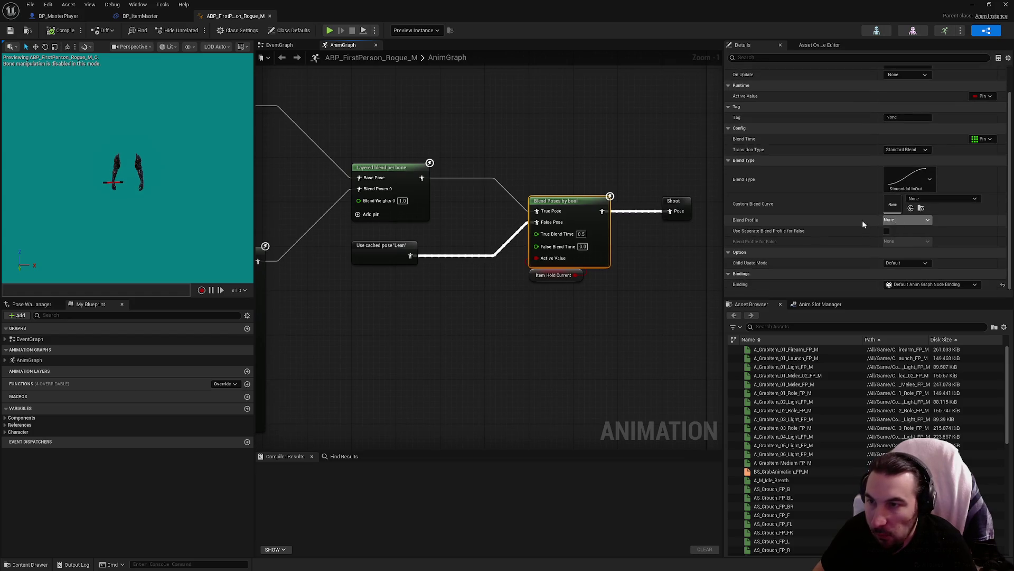
{"action": "left_click", "coordinate": [918, 221]}
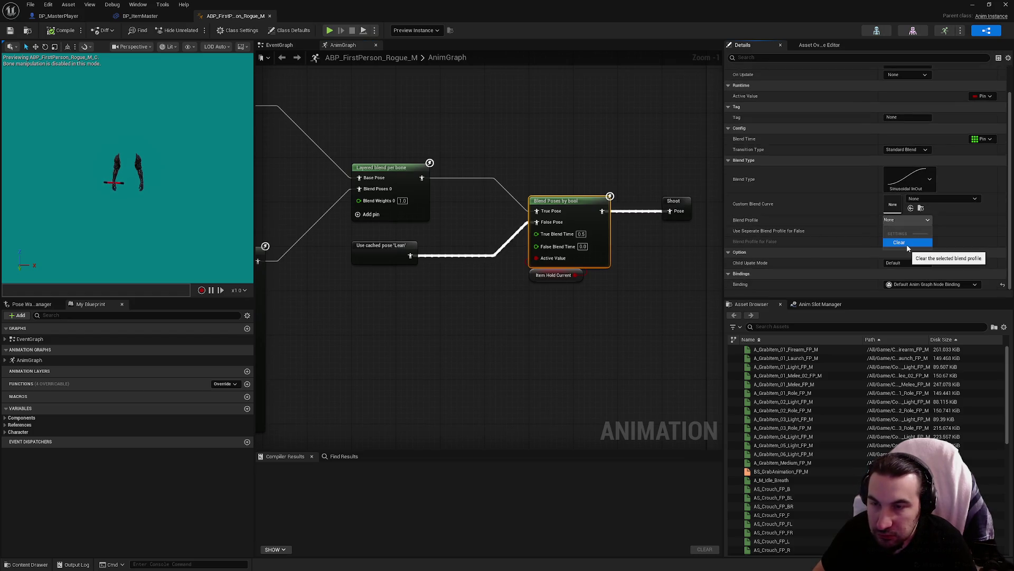
{"action": "left_click", "coordinate": [771, 216]}
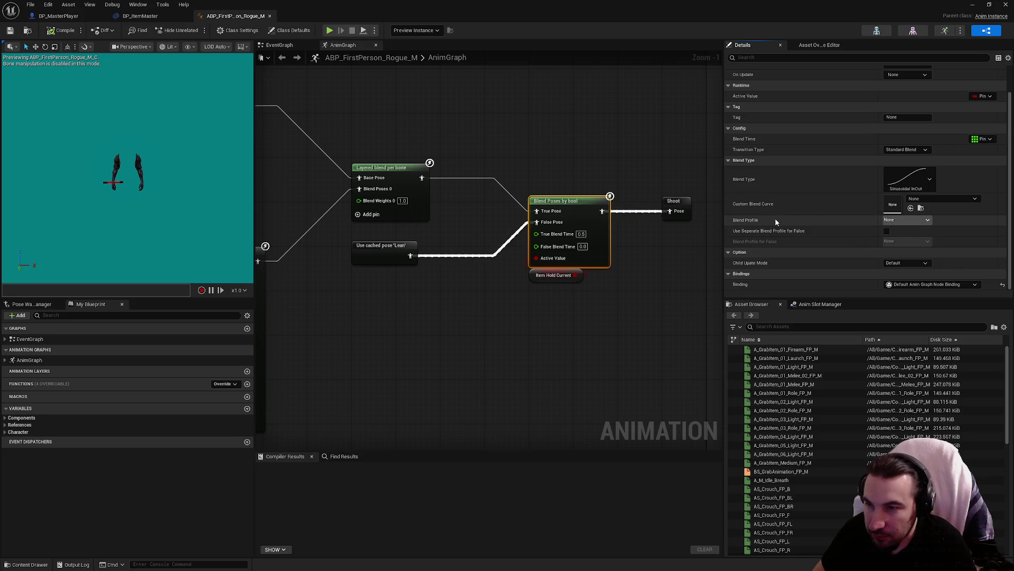
{"action": "scroll", "coordinate": [775, 217], "scroll_direction": "up", "scroll_amount": 1}
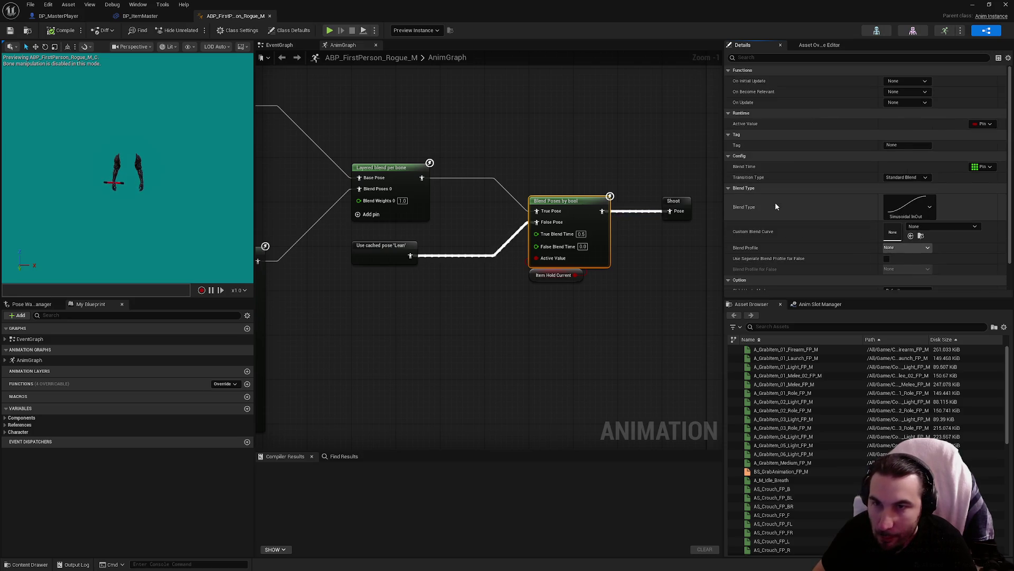
{"action": "mouse_move", "coordinate": [607, 172]}
{"action": "left_mouse_down"}
{"action": "mouse_move", "coordinate": [604, 211]}
{"action": "mouse_move", "coordinate": [581, 188]}
{"action": "left_mouse_up"}
{"action": "left_click", "coordinate": [526, 234]}
{"action": "scroll", "coordinate": [827, 200], "scroll_direction": "down", "scroll_amount": 2}
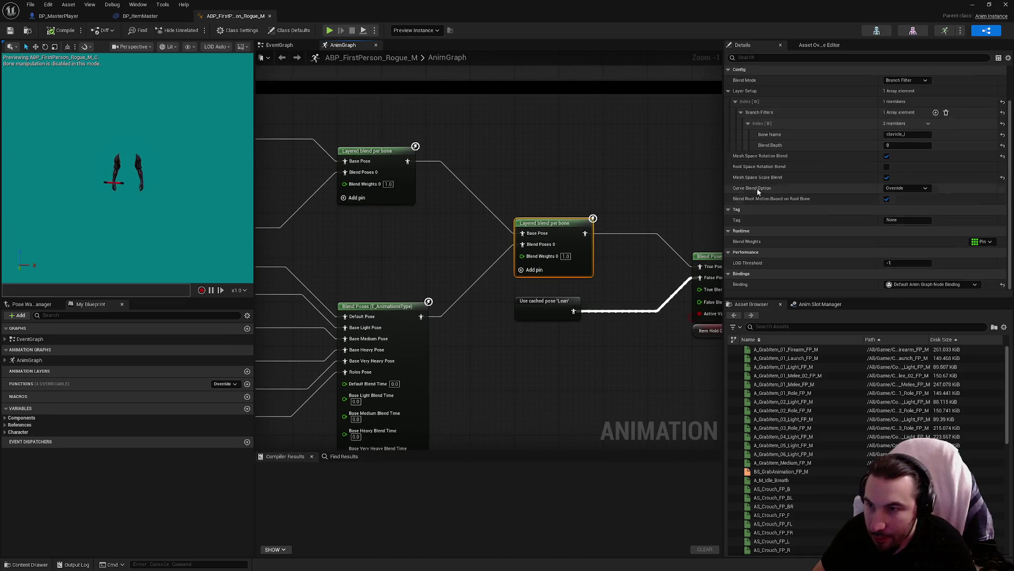
{"action": "left_click_drag", "start_coordinate": [265, 169], "coordinate": [669, 212]}
{"action": "left_click", "coordinate": [489, 217]}
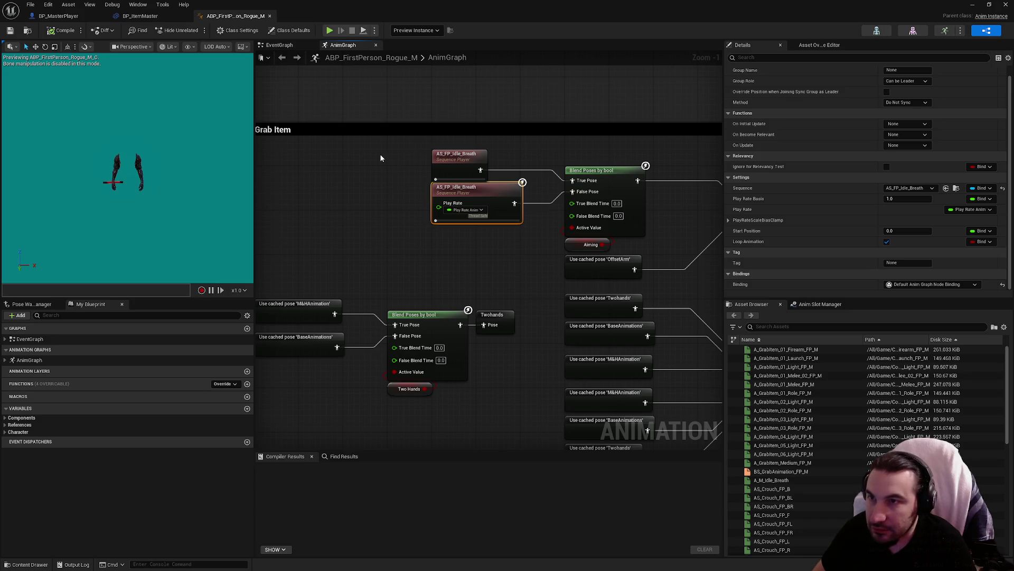
{"action": "scroll", "coordinate": [851, 197], "scroll_direction": "up", "scroll_amount": 1}
{"action": "left_click", "coordinate": [463, 161]}
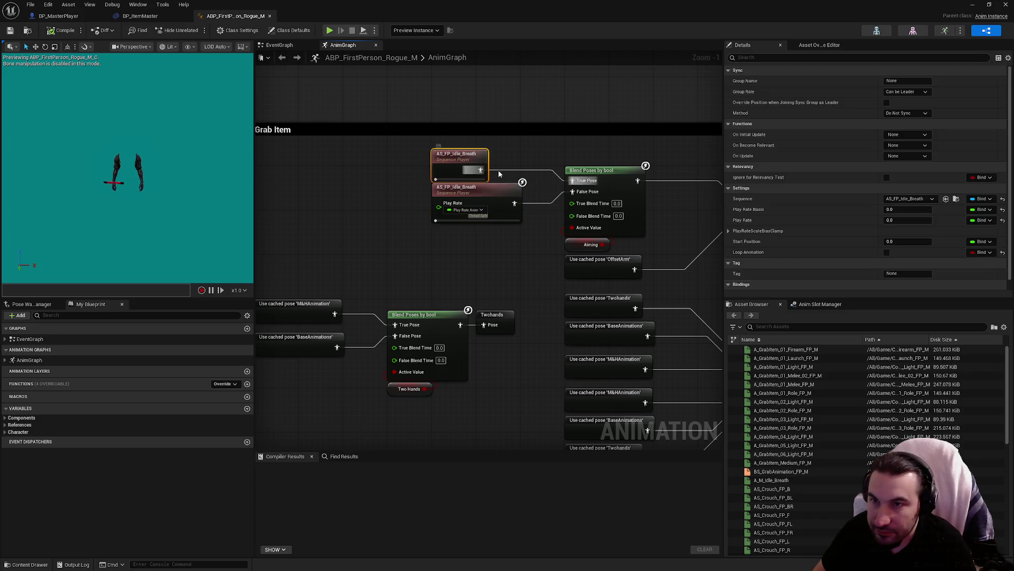
{"action": "scroll", "coordinate": [813, 214], "scroll_direction": "down", "scroll_amount": 1}
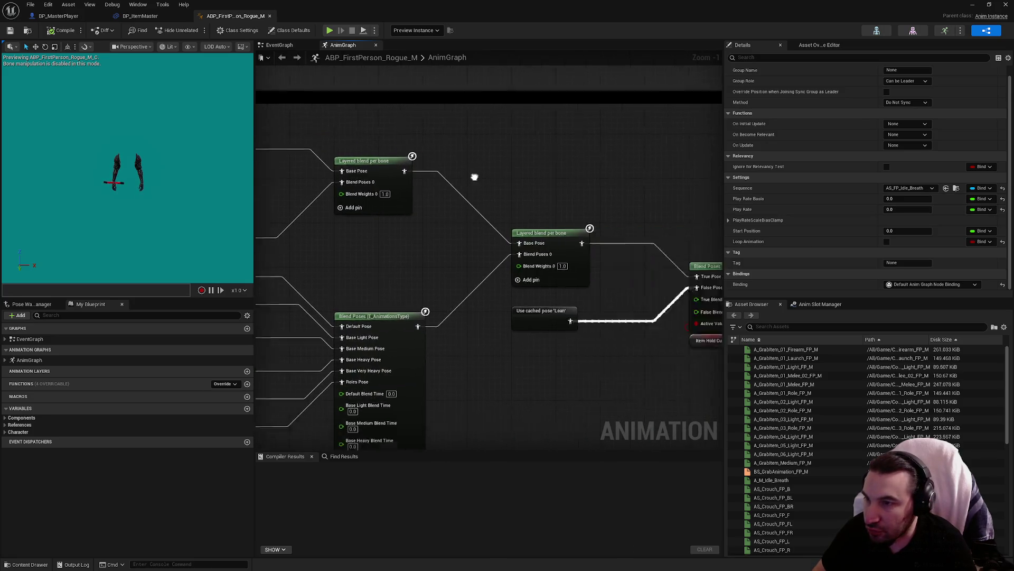
{"action": "left_click_drag", "start_coordinate": [595, 224], "coordinate": [603, 279]}
{"action": "left_click", "coordinate": [595, 330]}
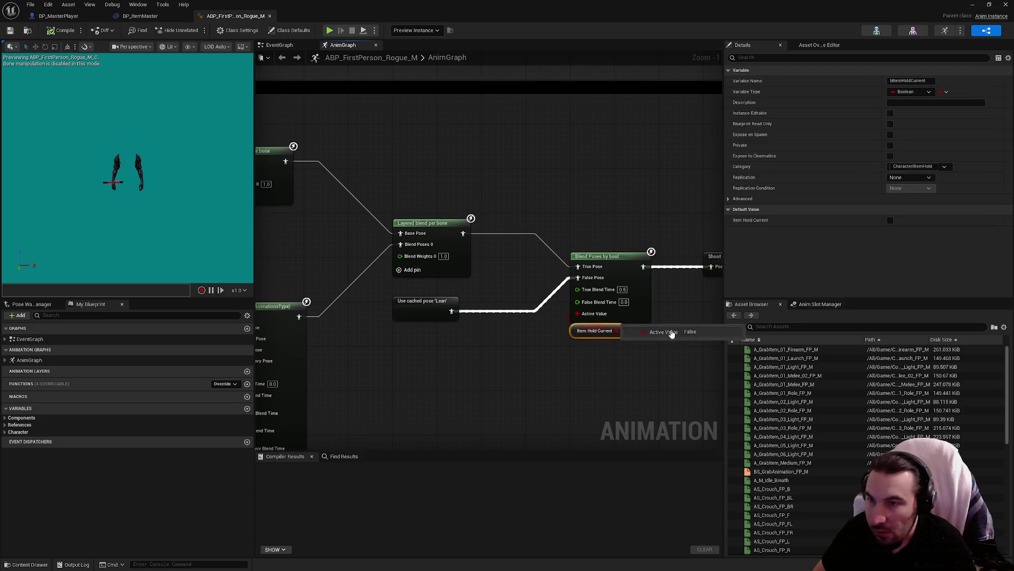
{"action": "left_click", "coordinate": [600, 259]}
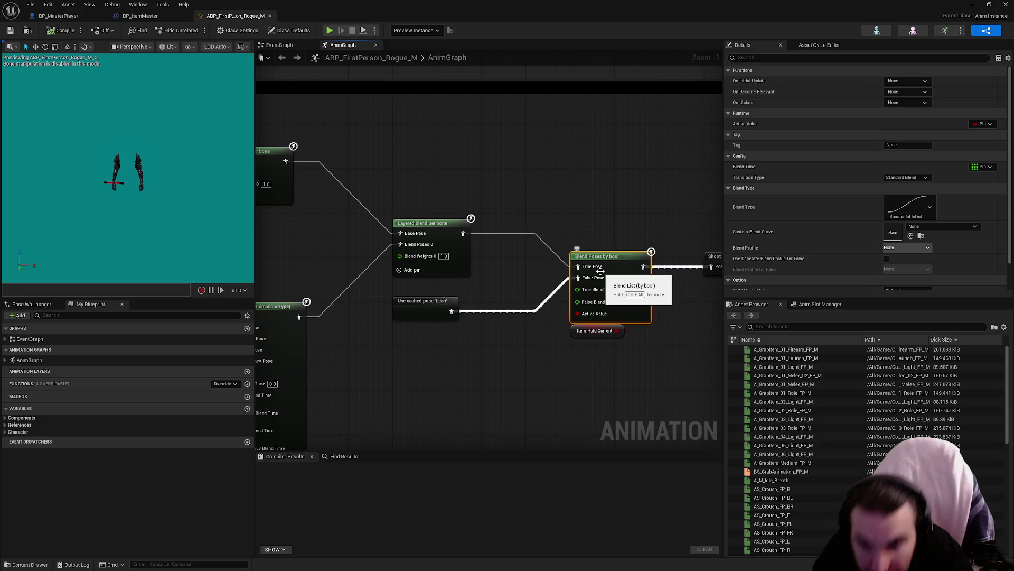
{"action": "left_click_drag", "start_coordinate": [290, 277], "coordinate": [553, 233]}
{"action": "left_click", "coordinate": [544, 266]}
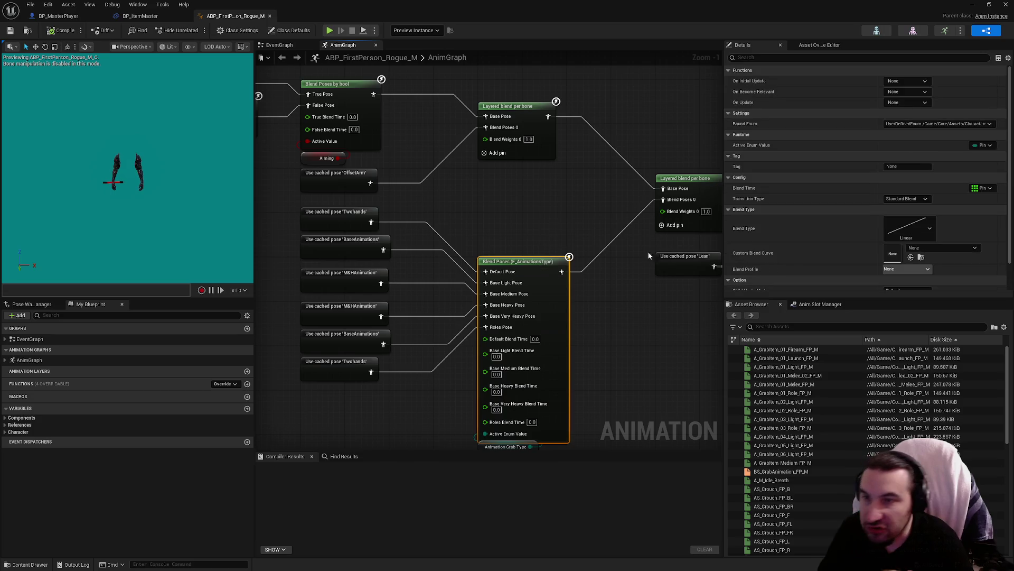
{"action": "scroll", "coordinate": [816, 214], "scroll_direction": "down", "scroll_amount": 2}
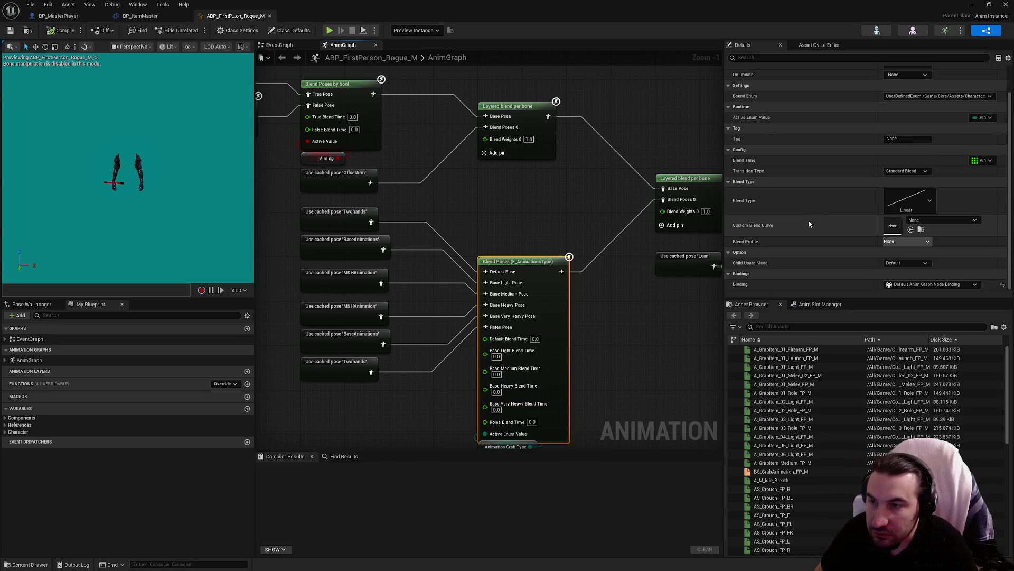
{"action": "left_click", "coordinate": [544, 157]}
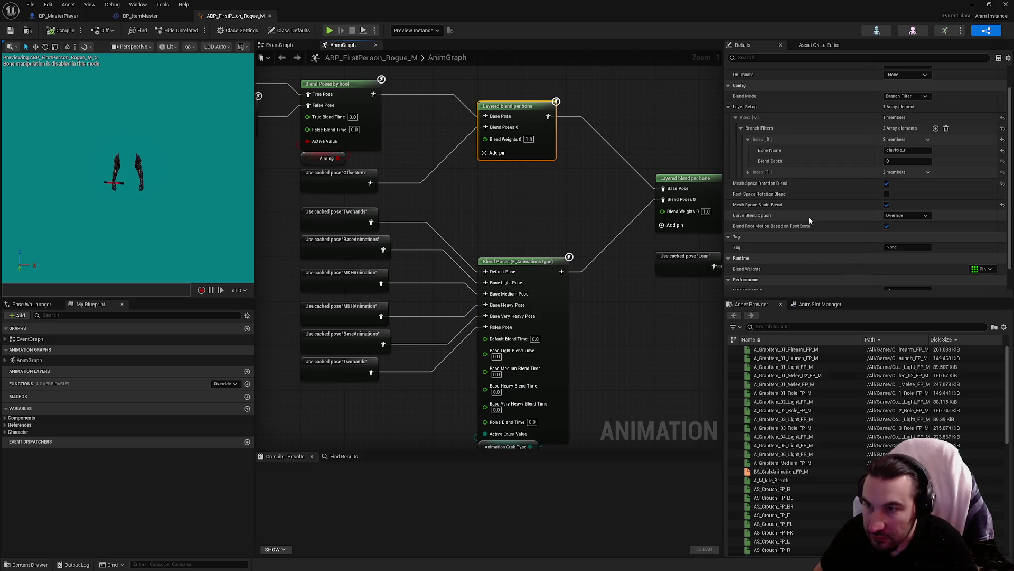
{"action": "left_click", "coordinate": [910, 217]}
{"action": "left_click", "coordinate": [909, 216]}
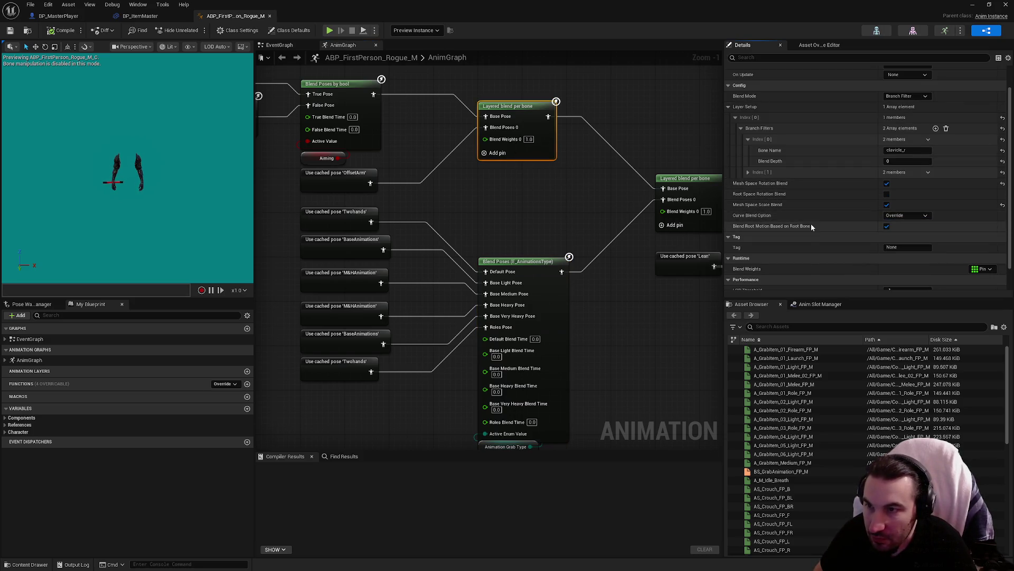
{"action": "scroll", "coordinate": [811, 223], "scroll_direction": "down", "scroll_amount": 2}
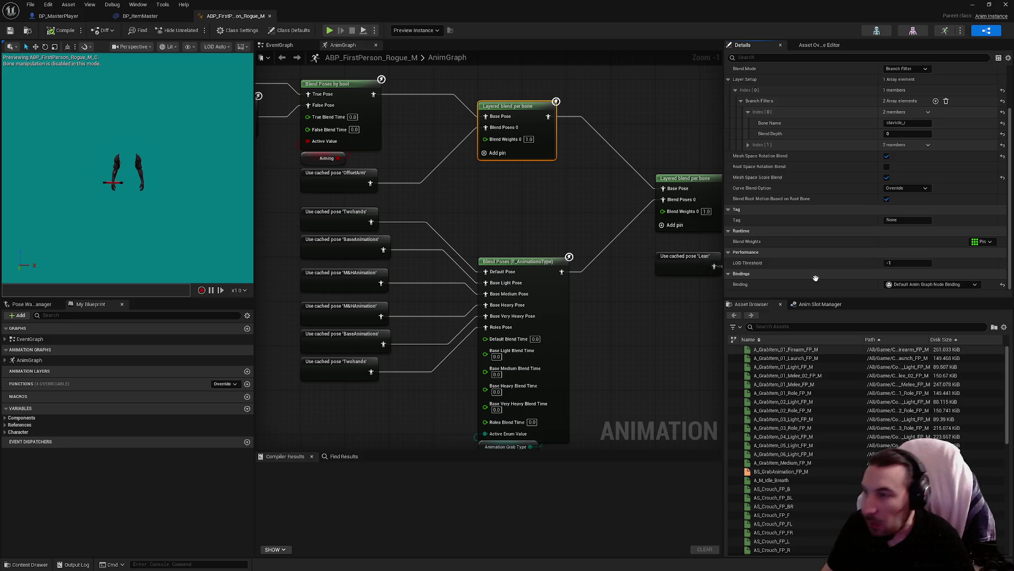
{"action": "left_click_drag", "start_coordinate": [495, 170], "coordinate": [671, 263]}
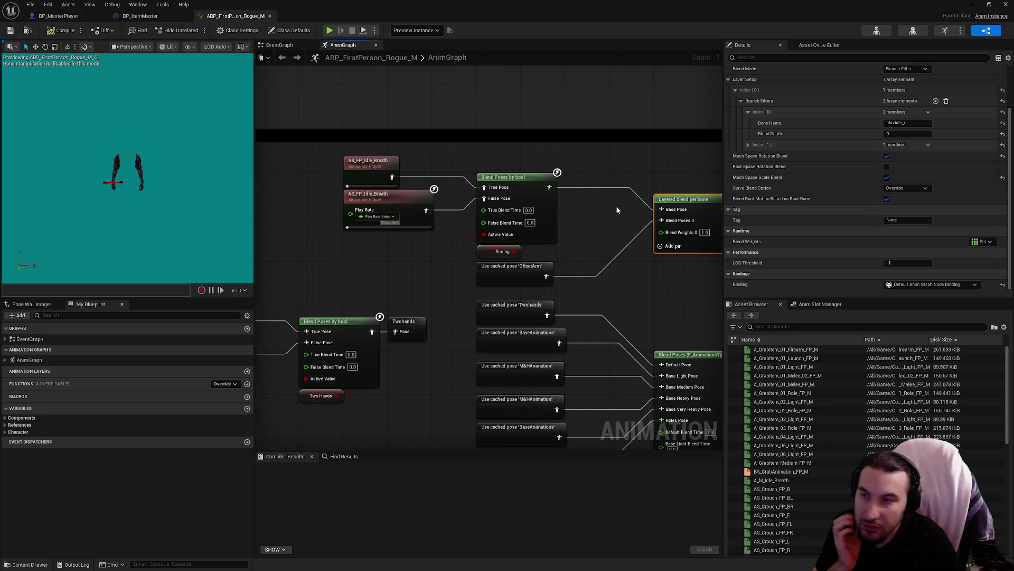
{"action": "left_click", "coordinate": [549, 237]}
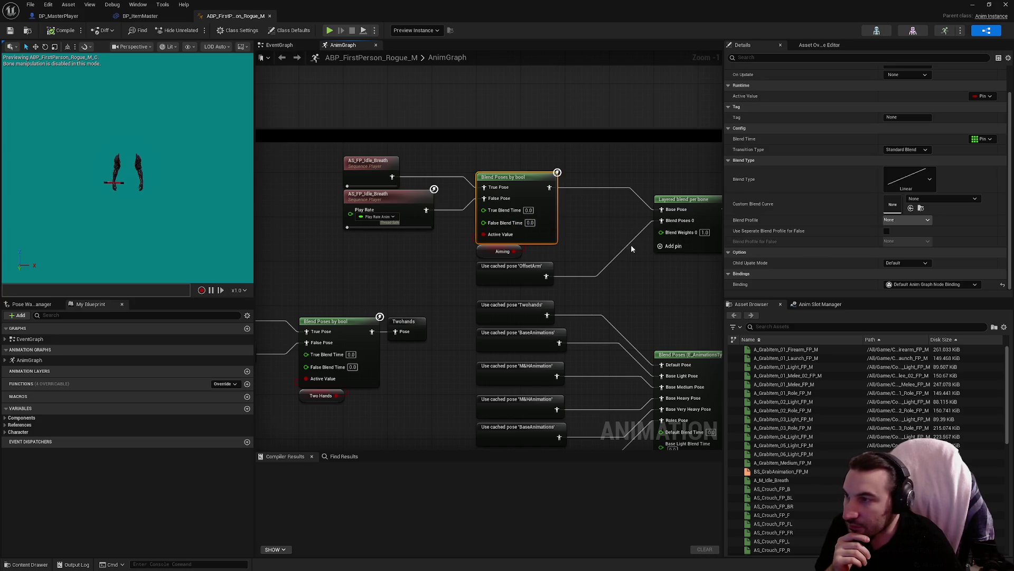
{"action": "left_click_drag", "start_coordinate": [631, 244], "coordinate": [460, 224]}
{"action": "left_click", "coordinate": [521, 228]}
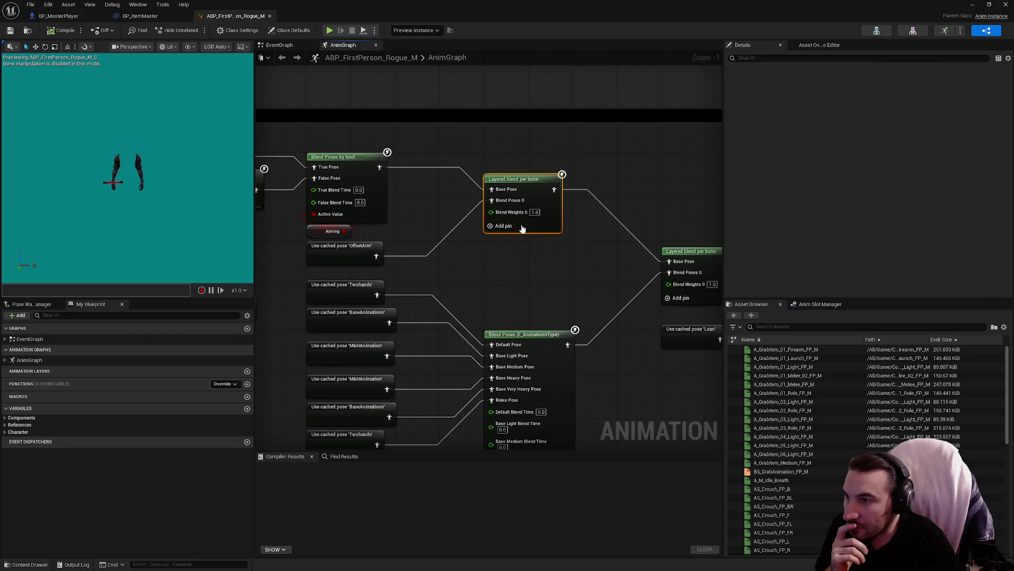
{"action": "left_click_drag", "start_coordinate": [579, 229], "coordinate": [712, 263]}
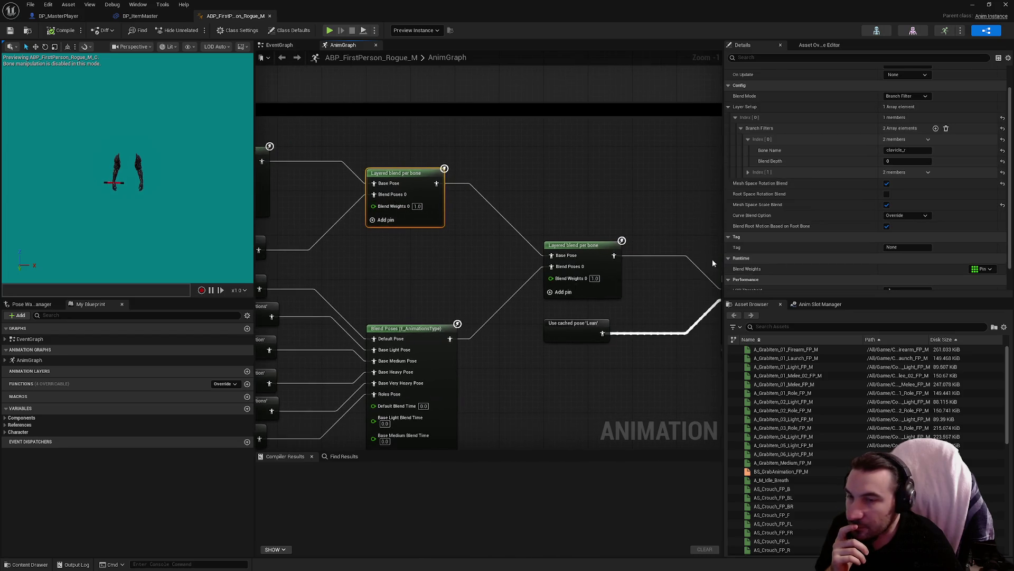
{"action": "scroll", "coordinate": [823, 227], "scroll_direction": "up", "scroll_amount": 1}
{"action": "scroll", "coordinate": [809, 224], "scroll_direction": "up", "scroll_amount": 1}
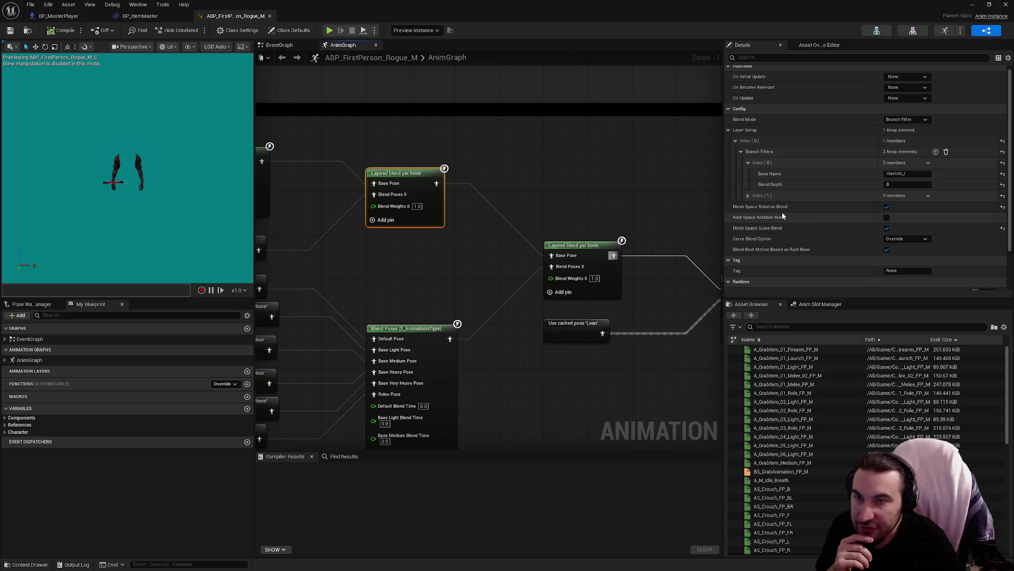
{"action": "left_click", "coordinate": [748, 196]}
{"action": "left_click", "coordinate": [747, 196]}
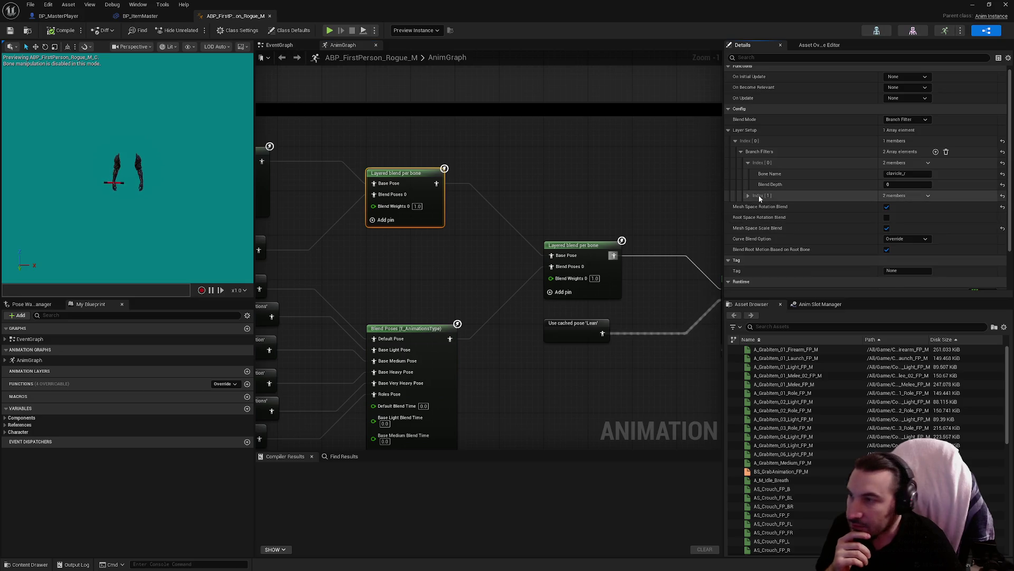
{"action": "scroll", "coordinate": [756, 196], "scroll_direction": "down", "scroll_amount": 2}
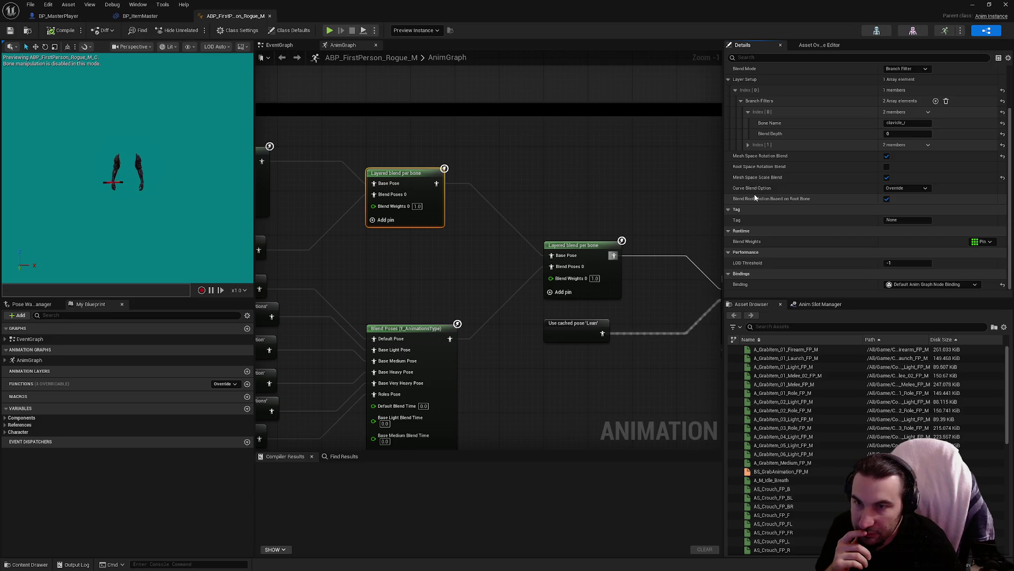
{"action": "left_click_drag", "start_coordinate": [589, 209], "coordinate": [465, 187]}
{"action": "left_click", "coordinate": [478, 224]}
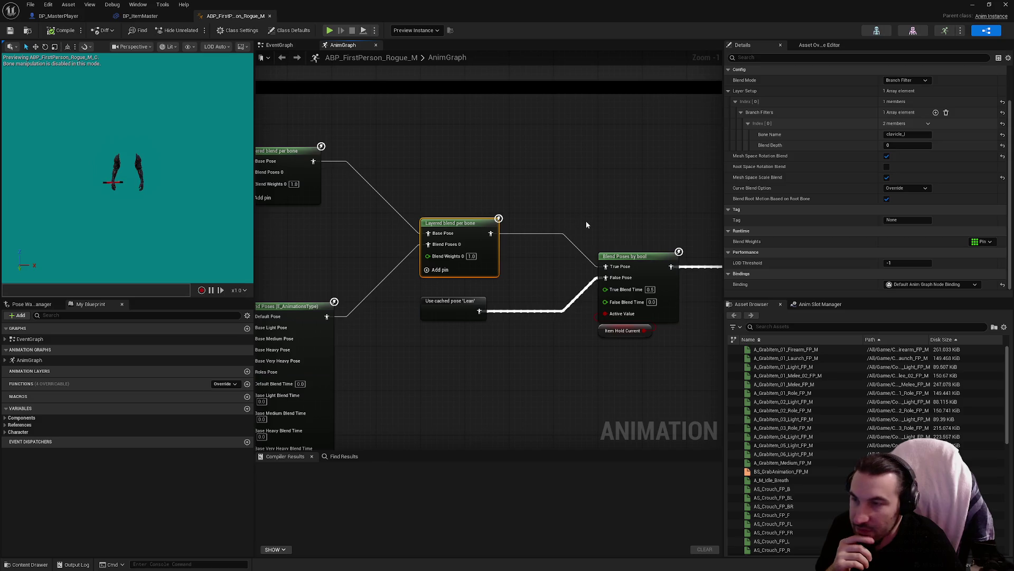
{"action": "left_click", "coordinate": [631, 257]}
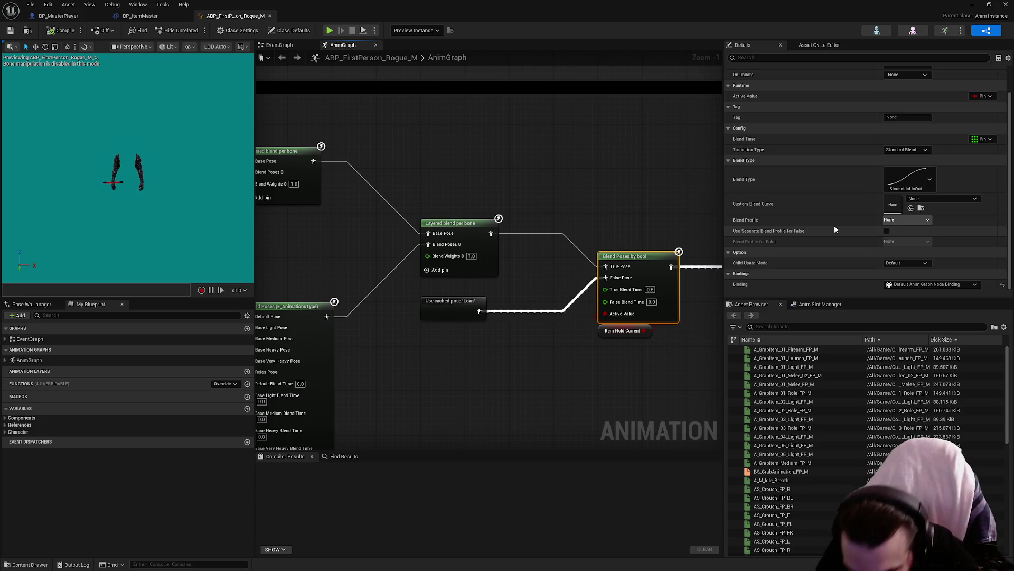
{"action": "scroll", "coordinate": [489, 264], "scroll_direction": "up", "scroll_amount": 1}
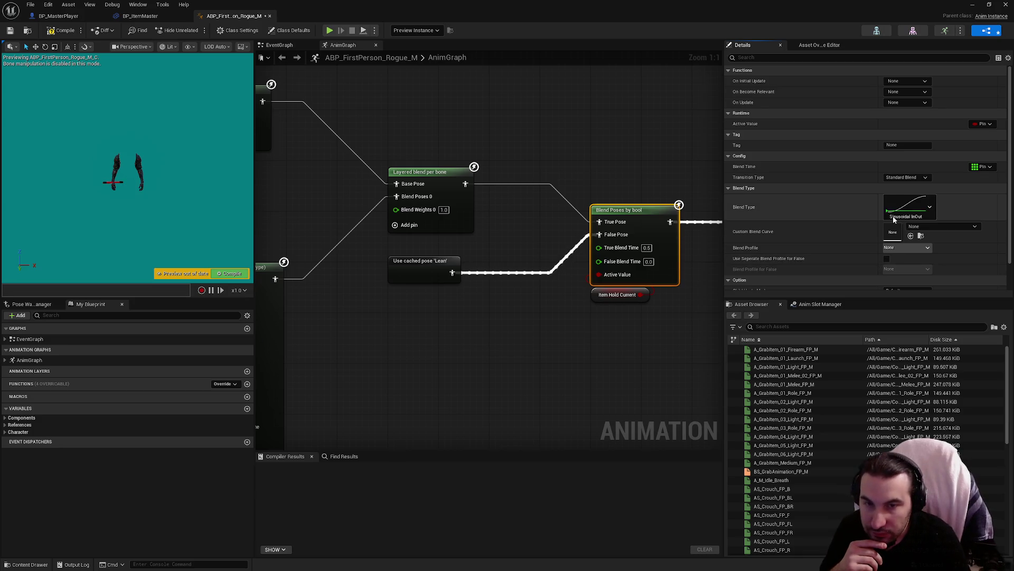
Scroll through the Details and reselect the Layered blend per bone node without recompiling.
{"action": "scroll", "coordinate": [843, 210], "scroll_direction": "down", "scroll_amount": 1}
{"action": "scroll", "coordinate": [842, 209], "scroll_direction": "down", "scroll_amount": 1}
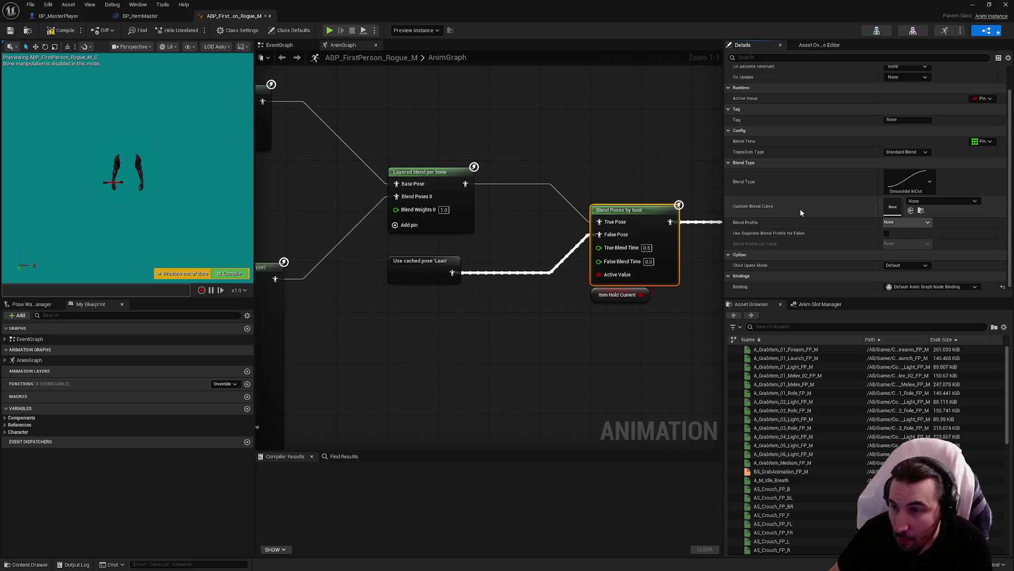
{"action": "scroll", "coordinate": [811, 215], "scroll_direction": "down", "scroll_amount": 1}
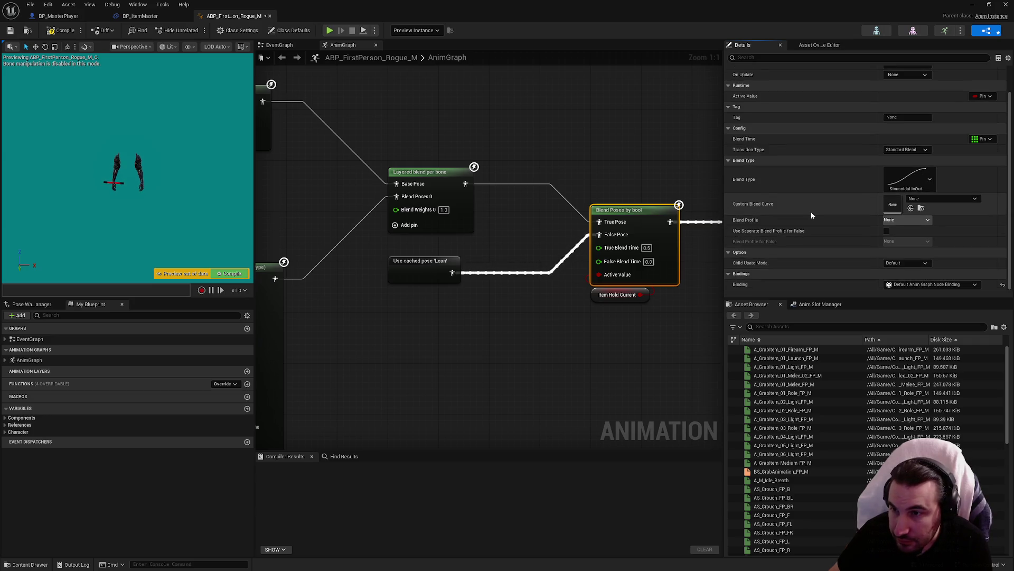
{"action": "scroll", "coordinate": [819, 222], "scroll_direction": "up", "scroll_amount": 2}
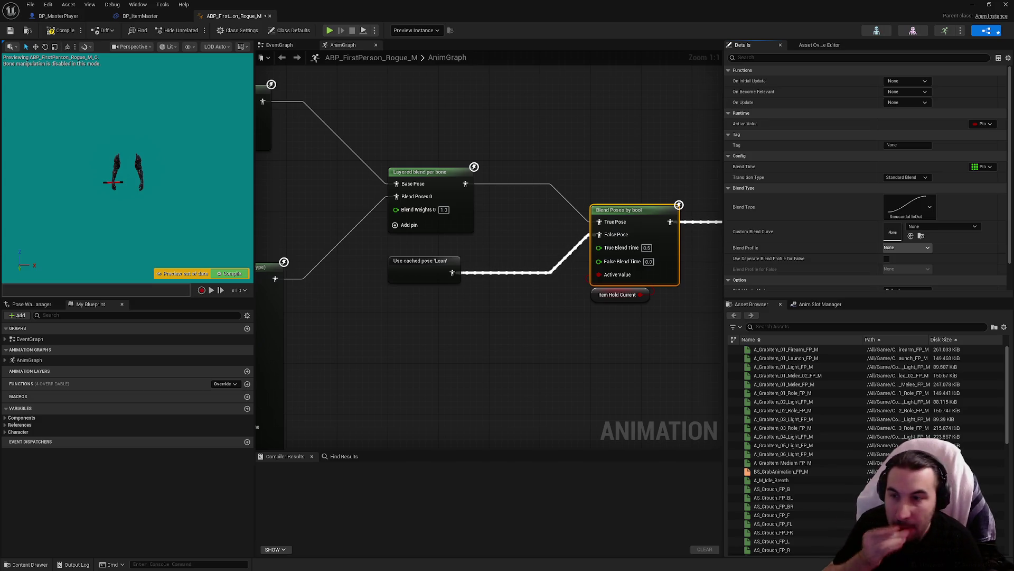
{"action": "left_click", "coordinate": [446, 211]}
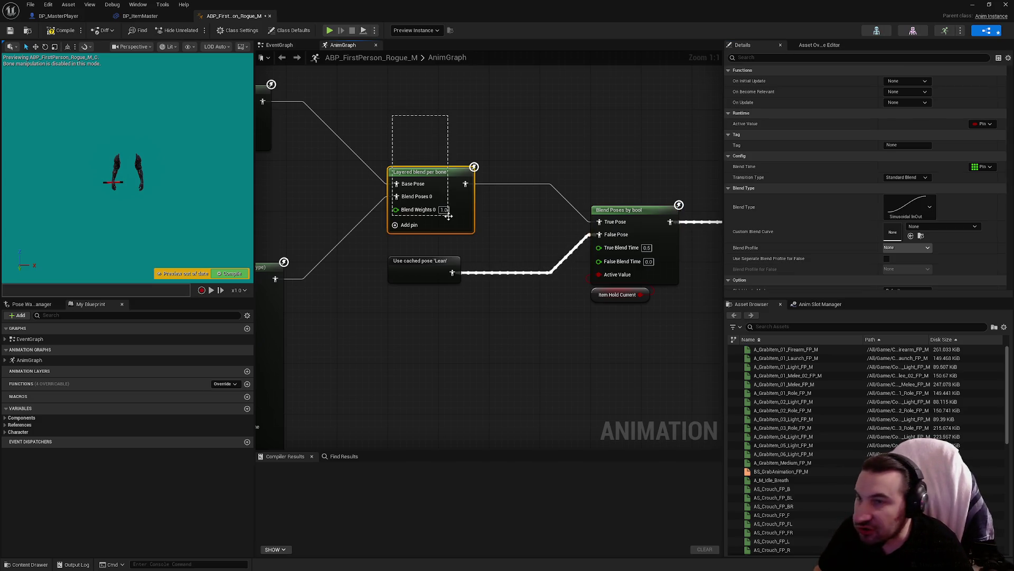
Zoom in and select the Item Hold Current Blend Poses by bool node feeding Shoot.
{"action": "scroll", "coordinate": [824, 213], "scroll_direction": "down", "scroll_amount": 3}
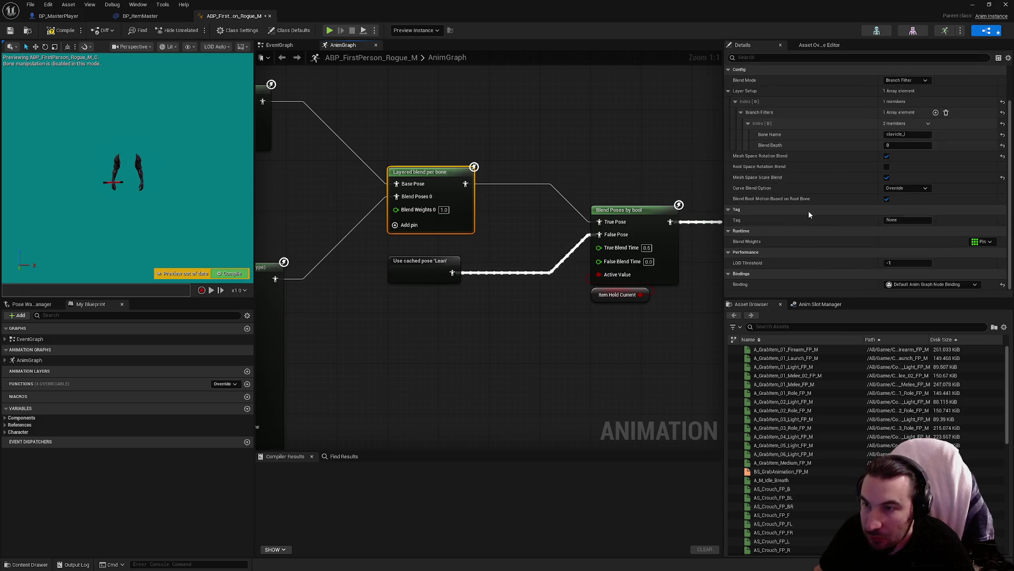
{"action": "left_click", "coordinate": [634, 212]}
{"action": "scroll", "coordinate": [558, 286], "scroll_direction": "down", "scroll_amount": 7}
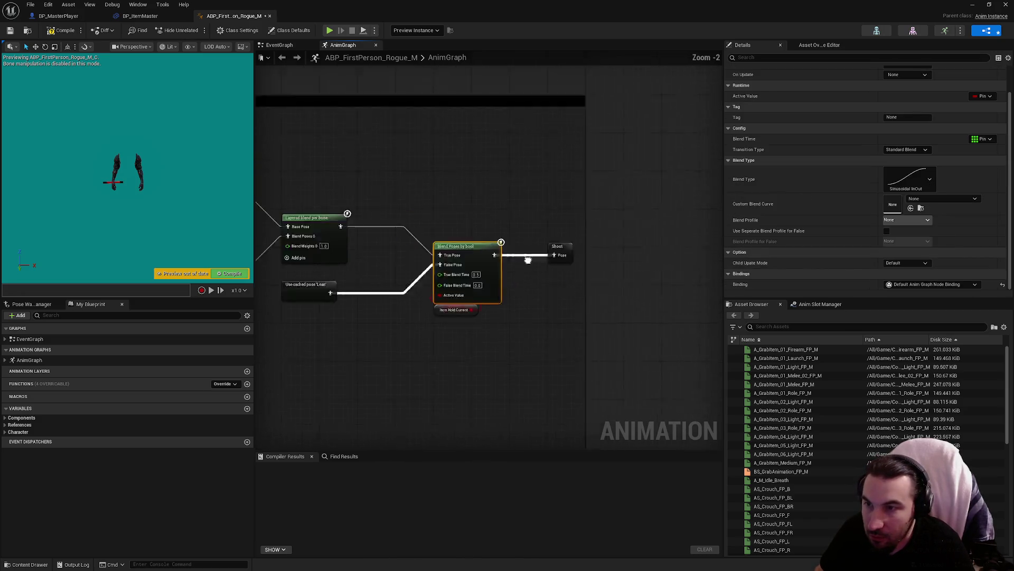
{"action": "scroll", "coordinate": [545, 254], "scroll_direction": "up", "scroll_amount": 5}
{"action": "scroll", "coordinate": [566, 419], "scroll_direction": "down", "scroll_amount": 3}
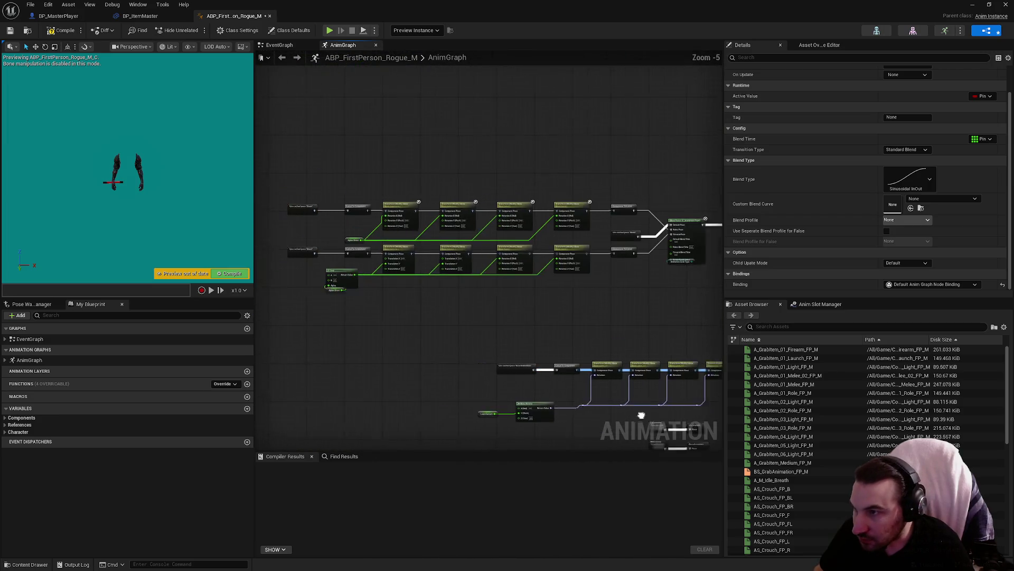
{"action": "scroll", "coordinate": [525, 289], "scroll_direction": "up", "scroll_amount": 6}
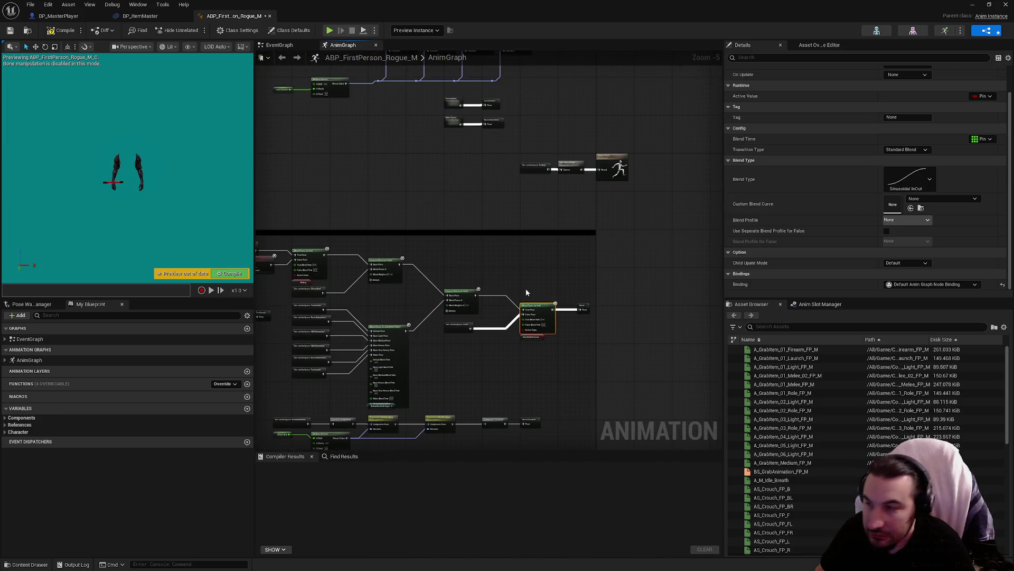
{"action": "left_click", "coordinate": [623, 345]}
{"action": "left_click_drag", "start_coordinate": [623, 345], "coordinate": [602, 272]}
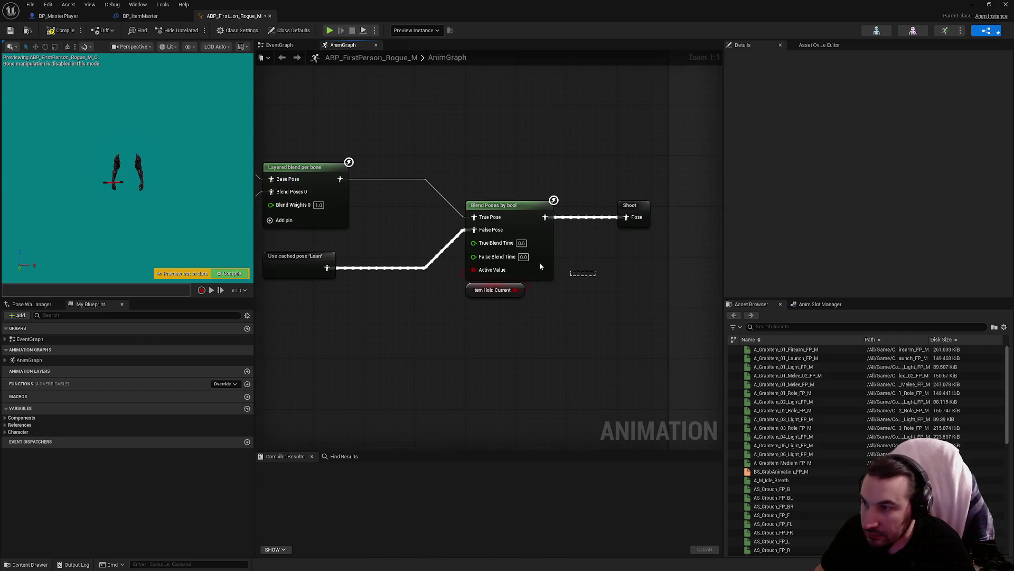
{"action": "left_click", "coordinate": [538, 261]}
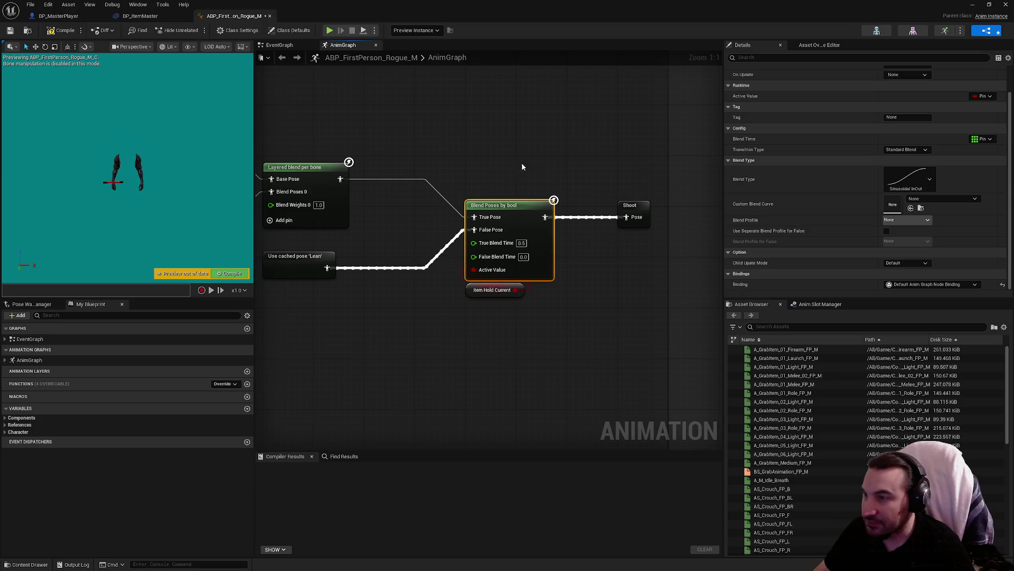
{"action": "left_click_drag", "start_coordinate": [522, 162], "coordinate": [527, 177]}
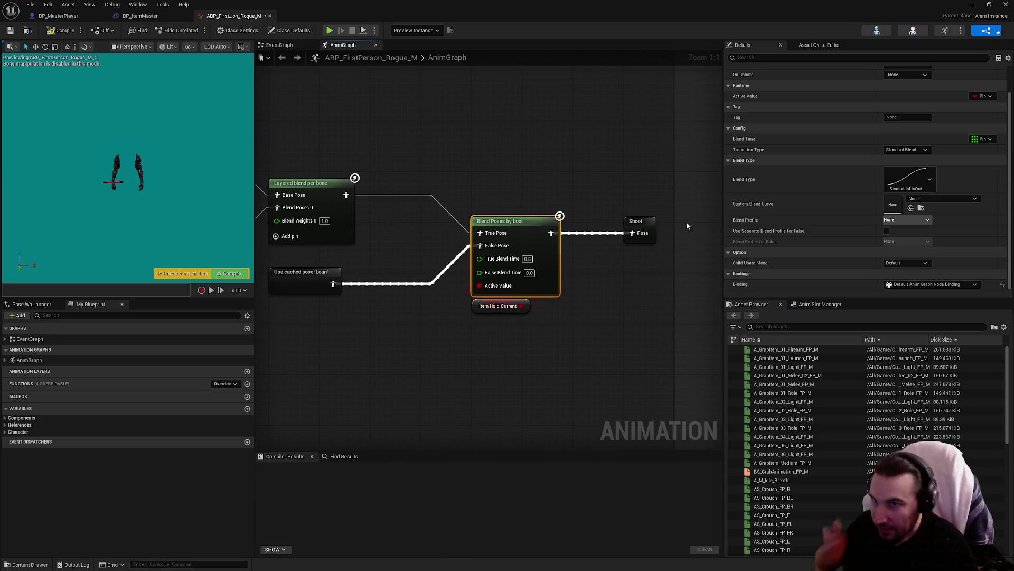
{"action": "scroll", "coordinate": [756, 181], "scroll_direction": "up", "scroll_amount": 2}
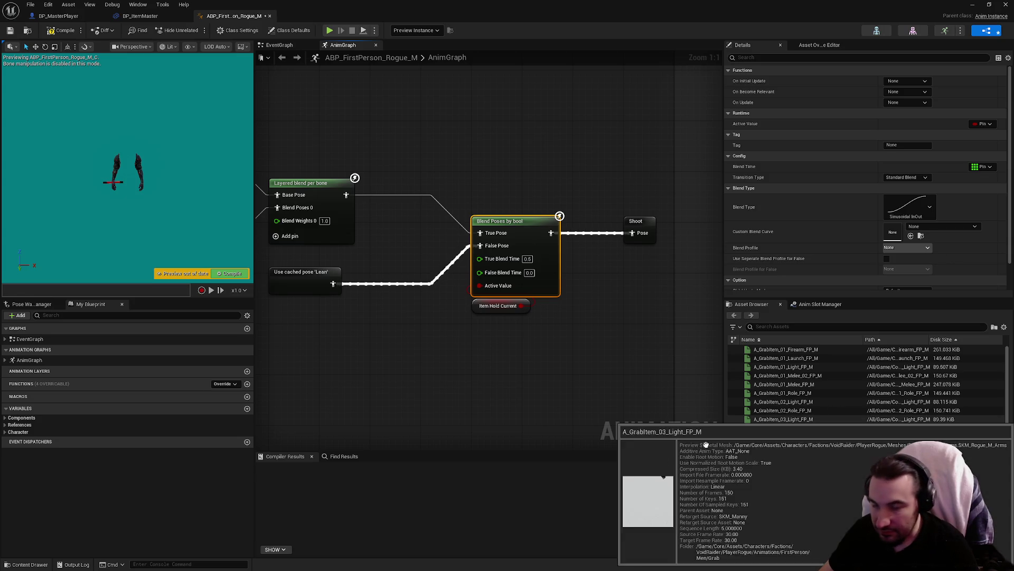
{"action": "key", "text": "super"}
{"action": "left_click", "coordinate": [558, 561]}
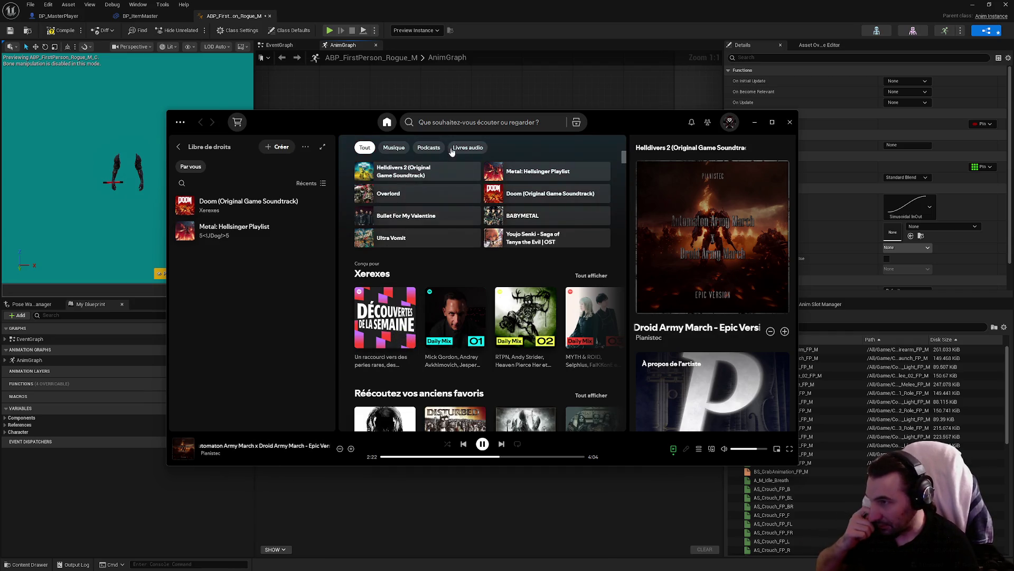
Play the Doom (Original Game Soundtrack) album in Spotify, then minimize the player.
{"action": "left_click", "coordinate": [601, 193]}
{"action": "left_click", "coordinate": [754, 122]}
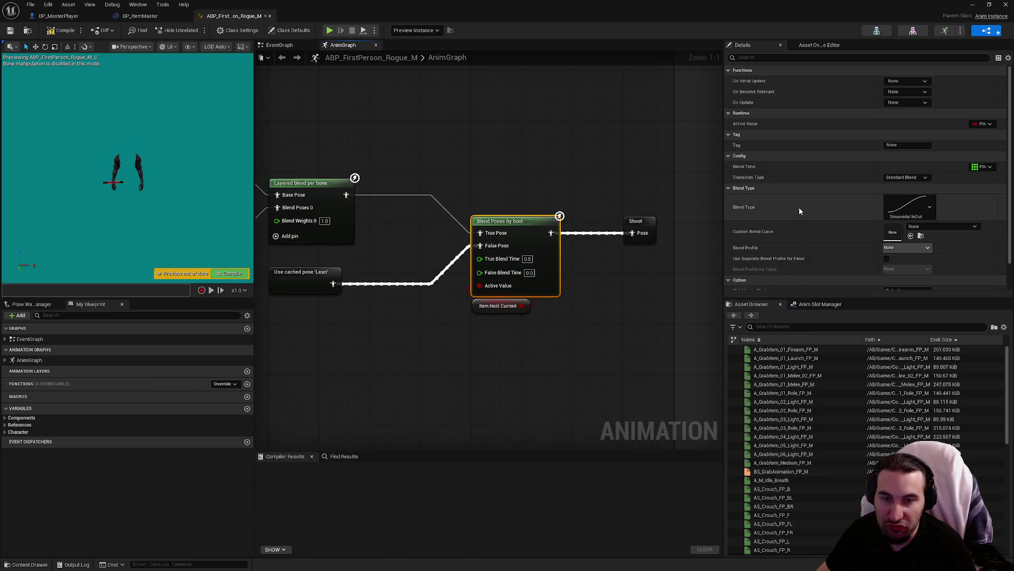
Select the Shoot cached pose, then the top AS_FP_Idle_Breath sequence player by the Aiming blend.
{"action": "left_click", "coordinate": [601, 375]}
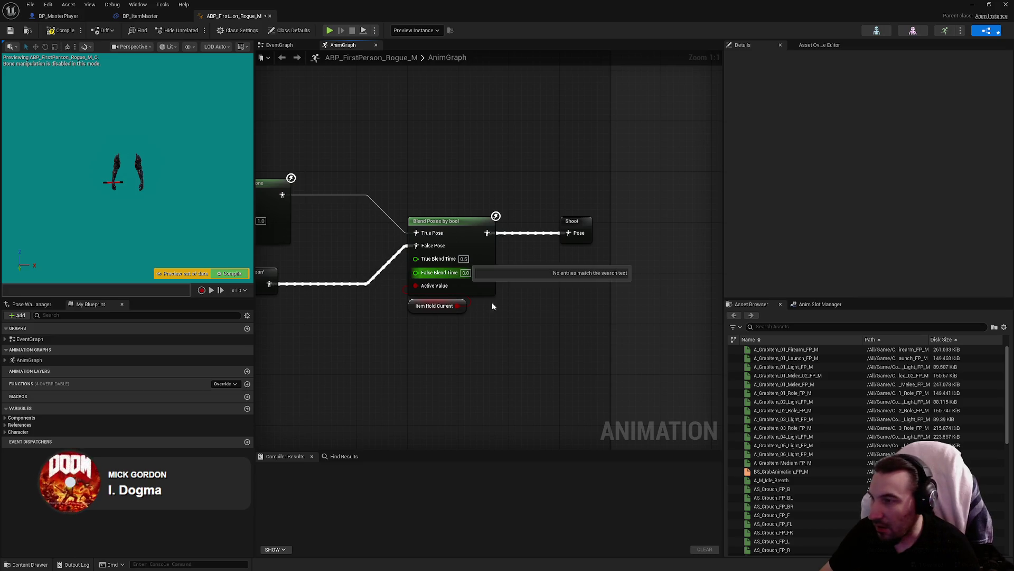
{"action": "mouse_move", "coordinate": [350, 306]}
{"action": "left_mouse_down"}
{"action": "mouse_move", "coordinate": [441, 302]}
{"action": "mouse_move", "coordinate": [484, 285]}
{"action": "left_mouse_up"}
{"action": "scroll", "coordinate": [568, 259], "scroll_direction": "down", "scroll_amount": 5}
{"action": "scroll", "coordinate": [528, 233], "scroll_direction": "up", "scroll_amount": 3}
{"action": "left_click", "coordinate": [467, 242]}
{"action": "scroll", "coordinate": [484, 286], "scroll_direction": "down", "scroll_amount": 2}
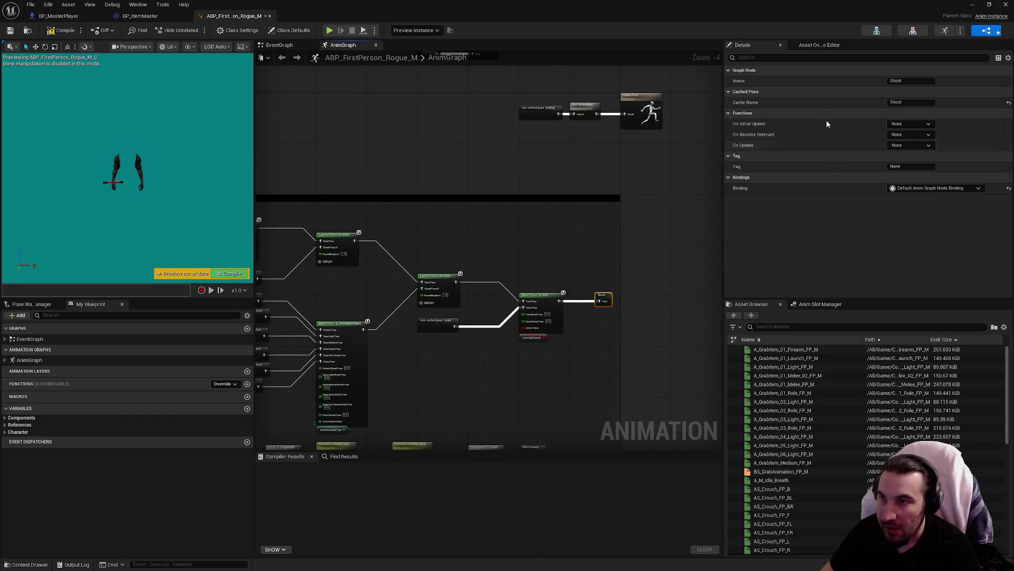
{"action": "scroll", "coordinate": [349, 241], "scroll_direction": "up", "scroll_amount": 1}
{"action": "left_click", "coordinate": [396, 204]}
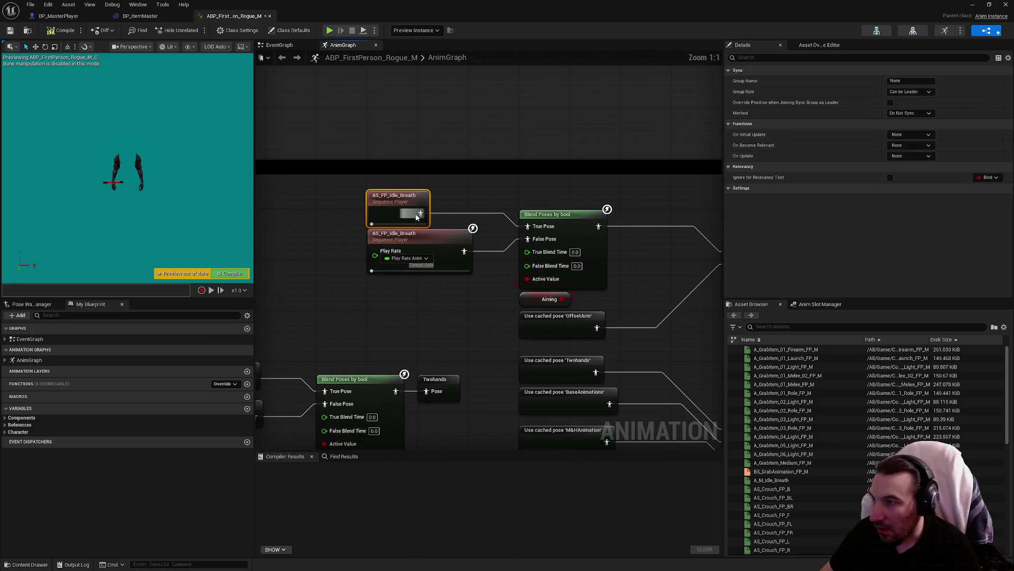
Inspect the second AS_FP_Idle_Breath player and the Aiming-driven Blend Poses by bool node.
{"action": "scroll", "coordinate": [817, 221], "scroll_direction": "down", "scroll_amount": 1}
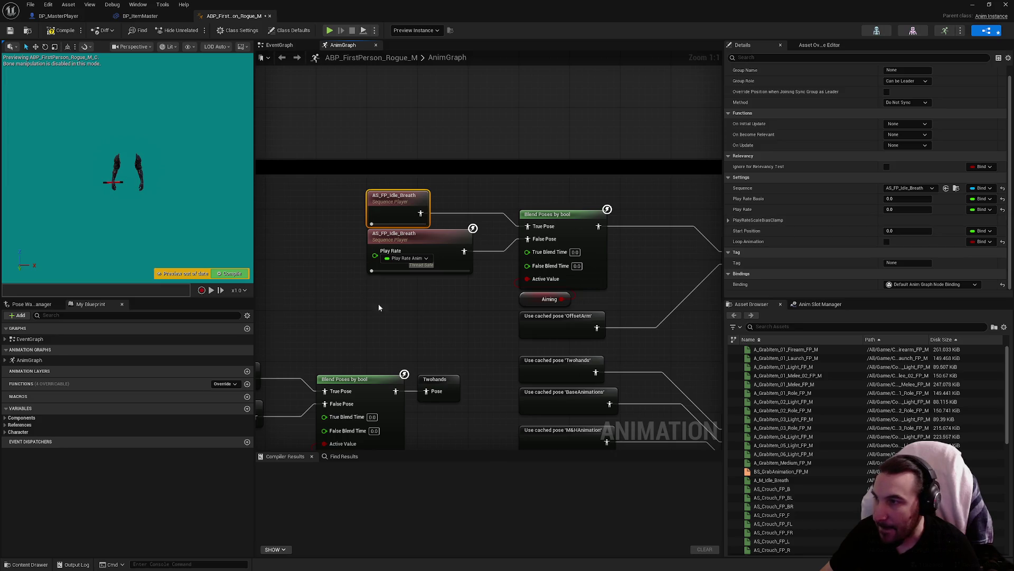
{"action": "left_click", "coordinate": [450, 264]}
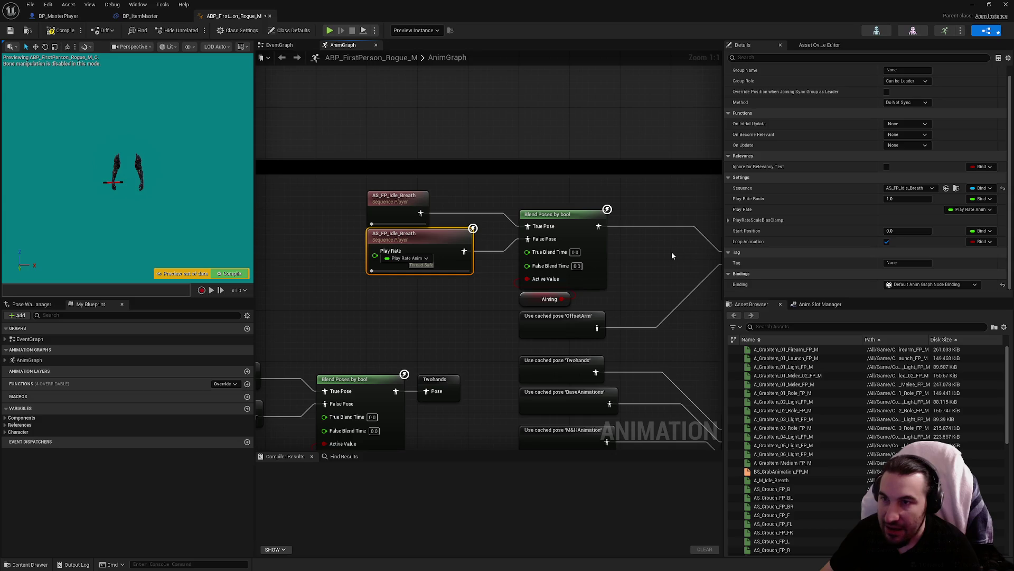
{"action": "left_click", "coordinate": [572, 264]}
{"action": "scroll", "coordinate": [831, 268], "scroll_direction": "down", "scroll_amount": 1}
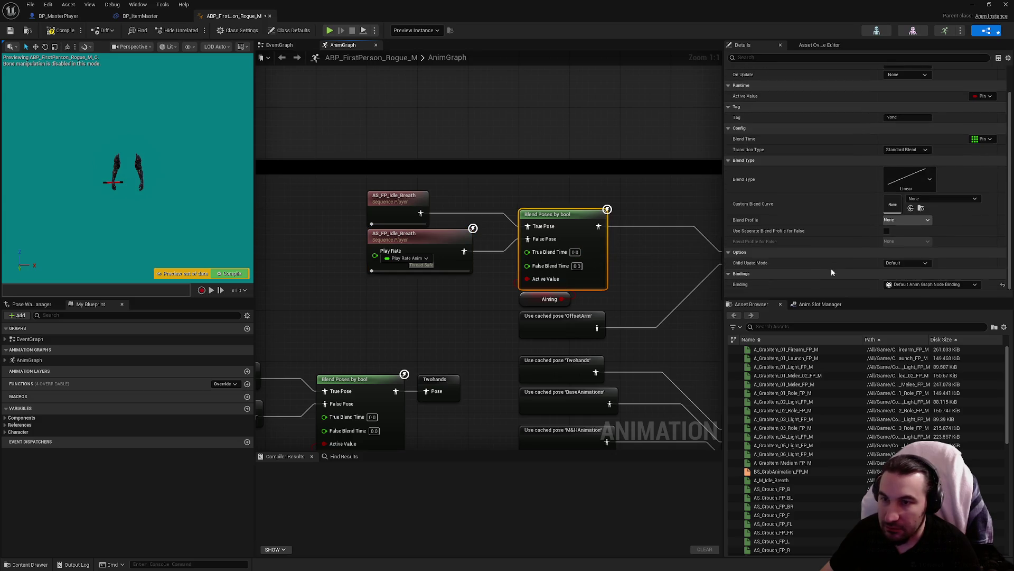
Review the Details of both Layered blend per bone nodes.
{"action": "left_click_drag", "start_coordinate": [660, 271], "coordinate": [433, 248]}
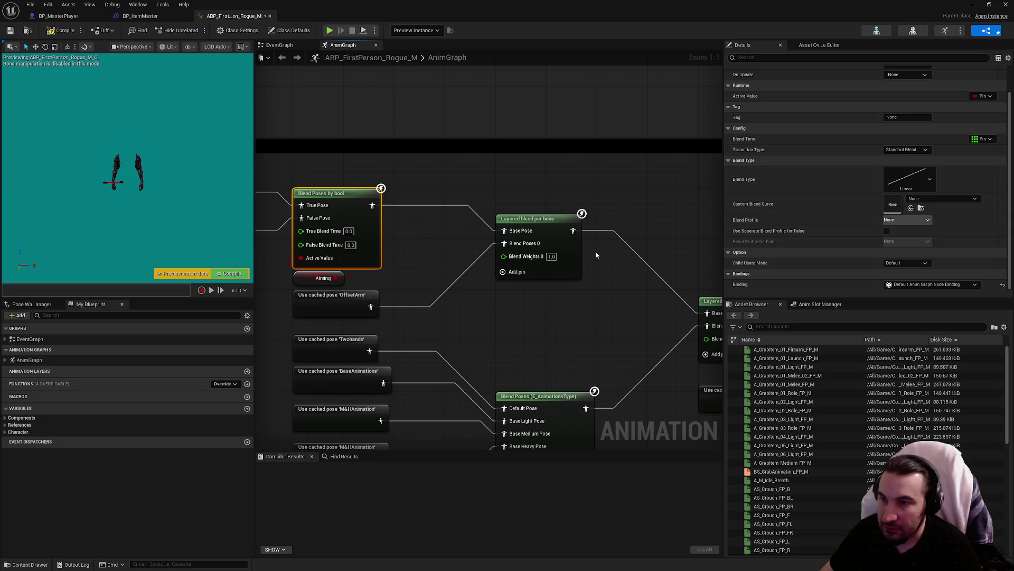
{"action": "left_click", "coordinate": [533, 232]}
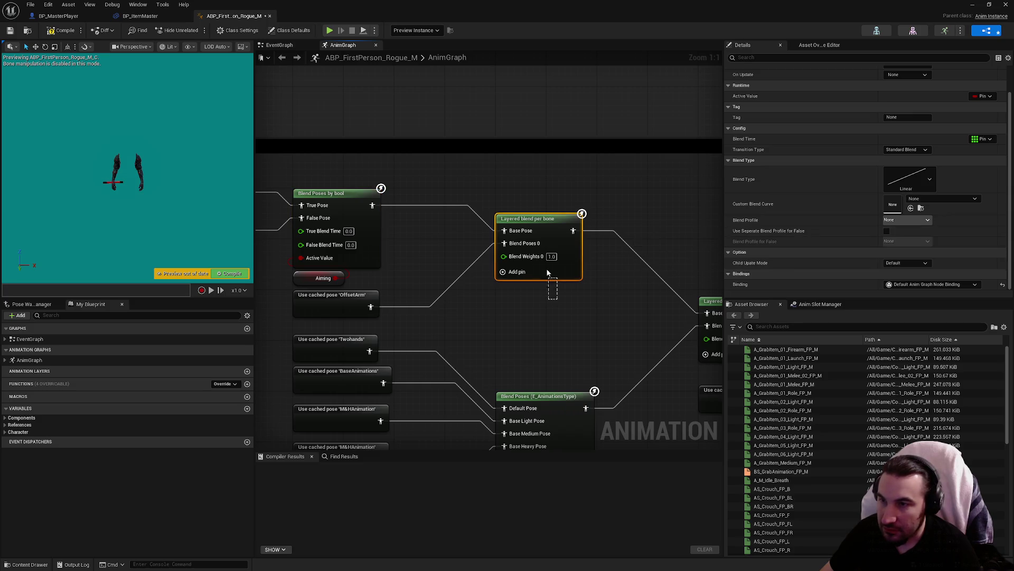
{"action": "left_click_drag", "start_coordinate": [628, 291], "coordinate": [485, 265]}
{"action": "left_click", "coordinate": [581, 293]}
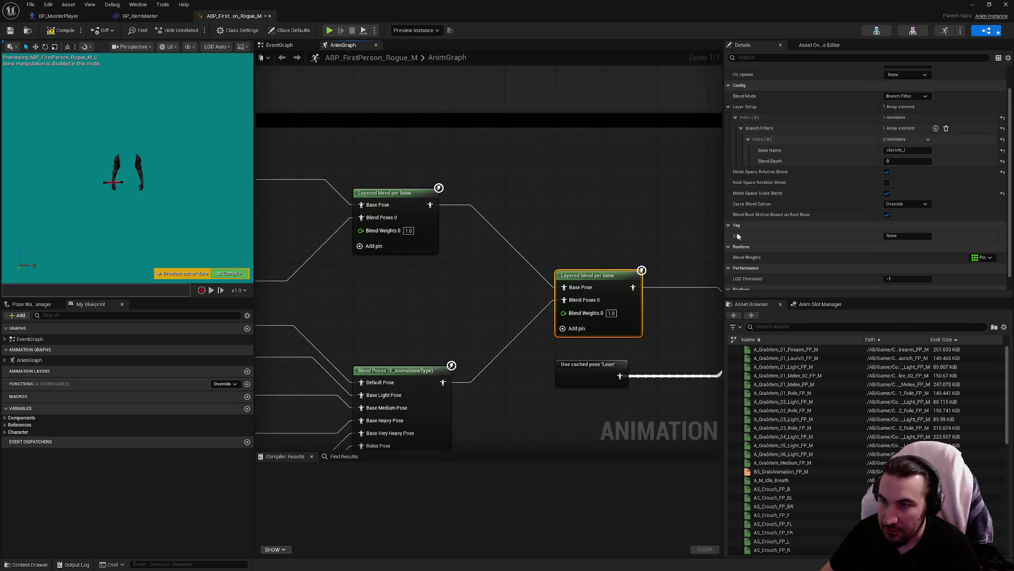
{"action": "scroll", "coordinate": [737, 232], "scroll_direction": "up", "scroll_amount": 3}
{"action": "left_click_drag", "start_coordinate": [579, 222], "coordinate": [415, 199]}
Compare the Item Hold Current blend, then check the layered blend's clavicle_r branch filter, depth 0.
{"action": "left_click", "coordinate": [626, 315]}
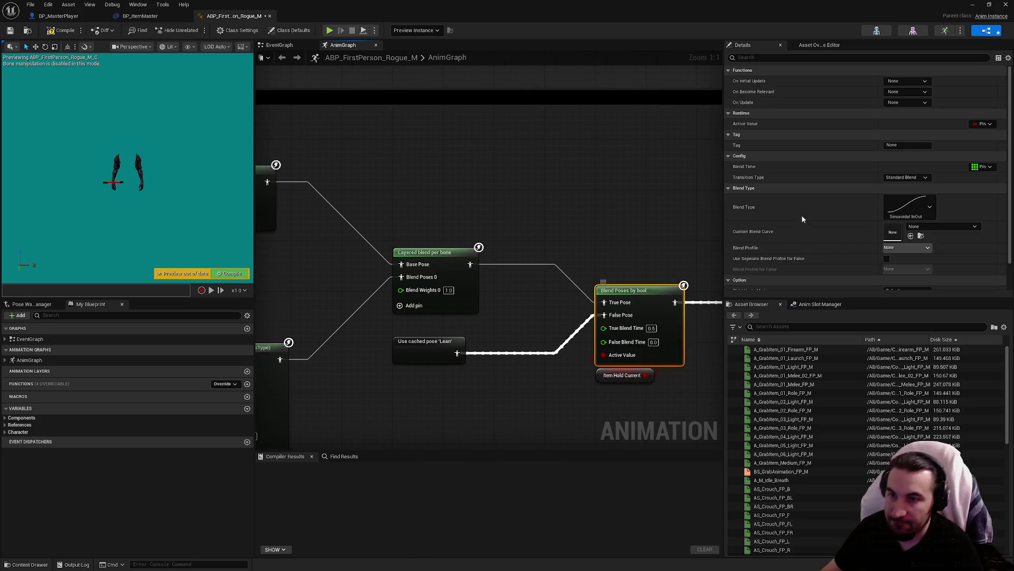
{"action": "scroll", "coordinate": [801, 215], "scroll_direction": "down", "scroll_amount": 1}
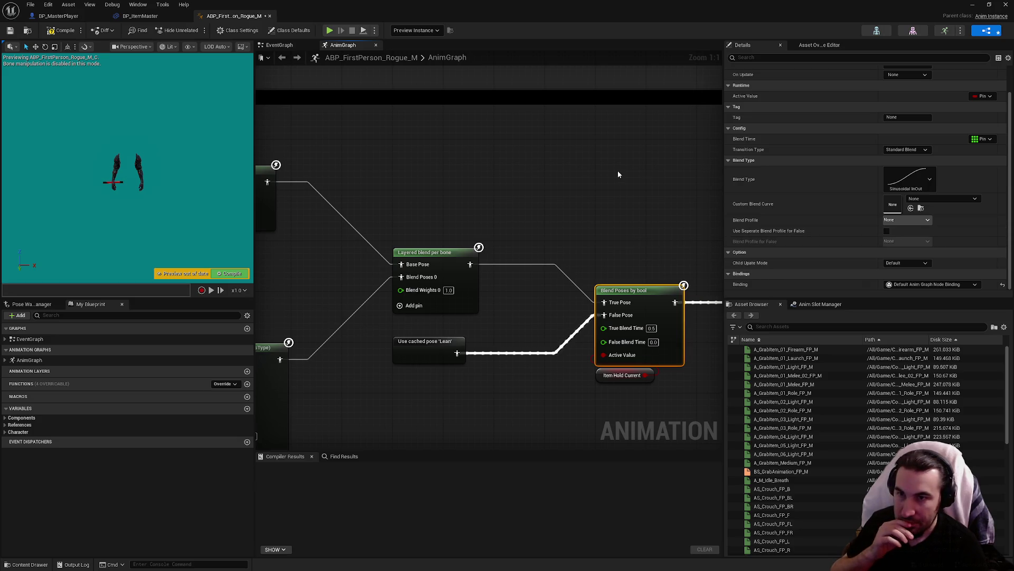
{"action": "left_click_drag", "start_coordinate": [617, 170], "coordinate": [661, 236]}
{"action": "left_click", "coordinate": [497, 241]}
{"action": "mouse_move", "coordinate": [607, 264]}
{"action": "left_mouse_down"}
{"action": "mouse_move", "coordinate": [467, 227]}
{"action": "mouse_move", "coordinate": [379, 226]}
{"action": "left_mouse_up"}
{"action": "left_click", "coordinate": [475, 228]}
{"action": "scroll", "coordinate": [792, 225], "scroll_direction": "down", "scroll_amount": 1}
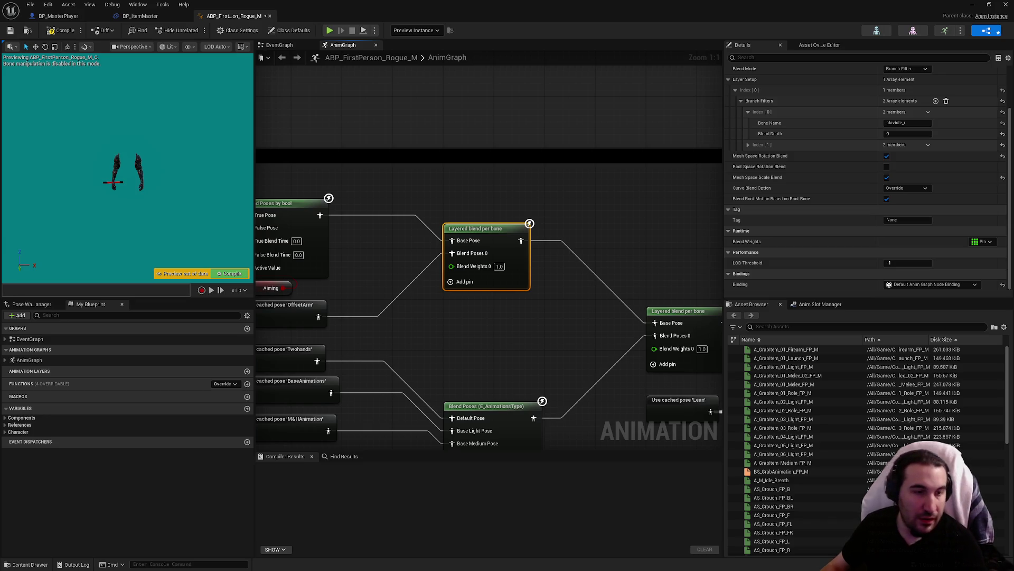
Open BS_GrabAnimation_FP_M from its player node near the Two Way Blend, then return to ABP_FirstPerson_Rogue_M.
{"action": "scroll", "coordinate": [438, 233], "scroll_direction": "down", "scroll_amount": 5}
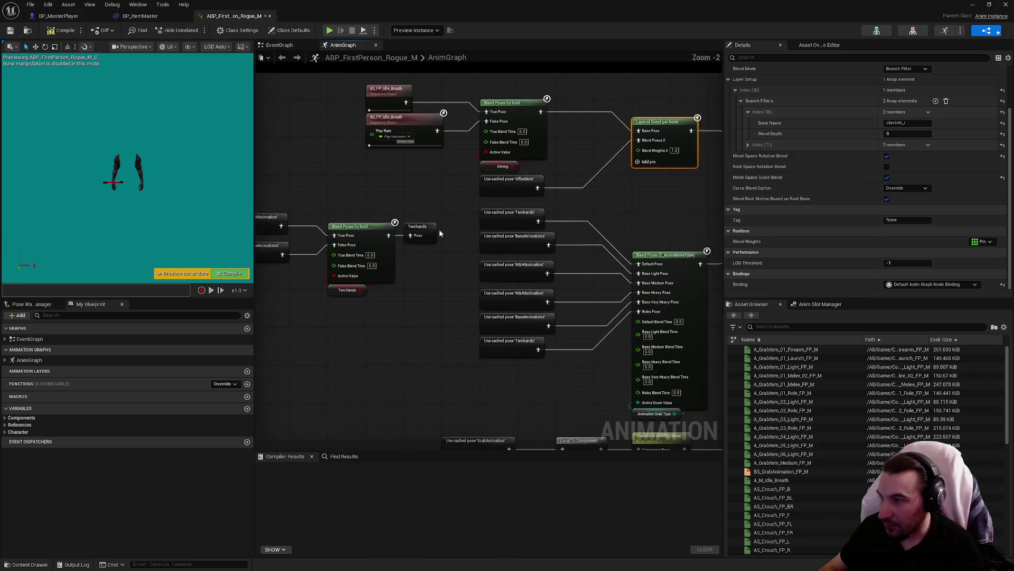
{"action": "scroll", "coordinate": [393, 241], "scroll_direction": "up", "scroll_amount": 3}
{"action": "scroll", "coordinate": [542, 294], "scroll_direction": "up", "scroll_amount": 3}
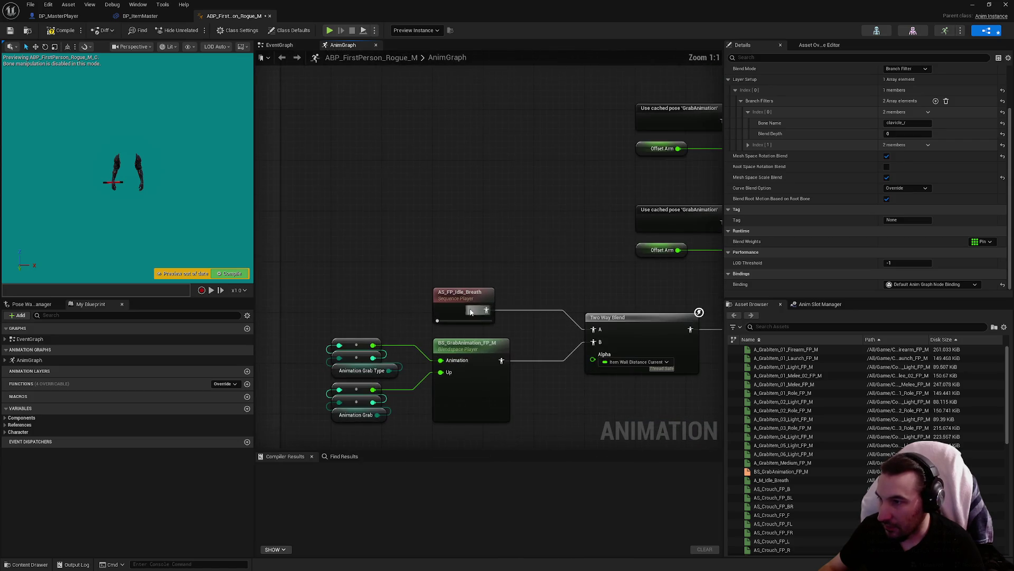
{"action": "scroll", "coordinate": [542, 294], "scroll_direction": "down", "scroll_amount": 4}
{"action": "scroll", "coordinate": [448, 229], "scroll_direction": "up", "scroll_amount": 4}
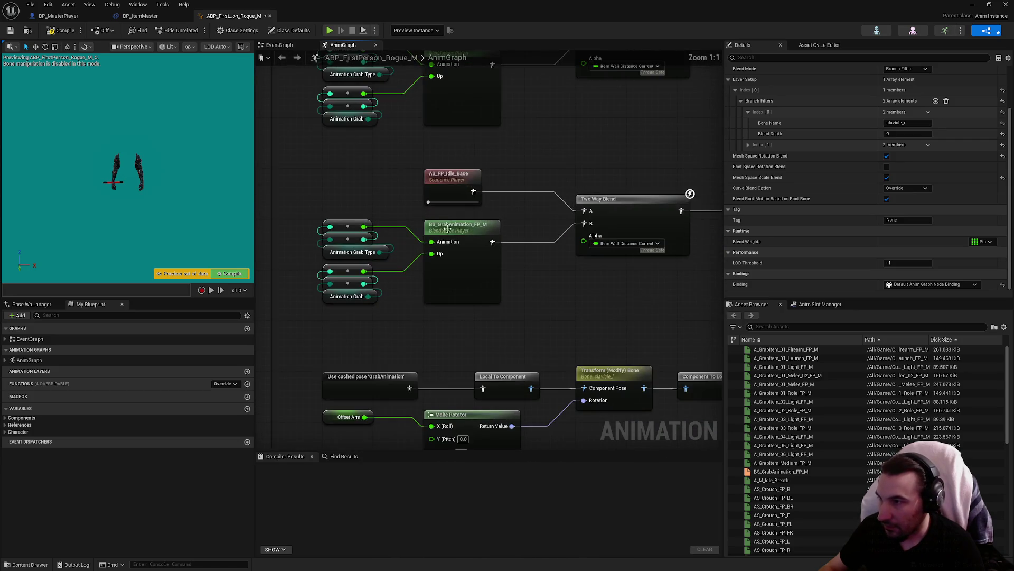
{"action": "left_click", "coordinate": [470, 231]}
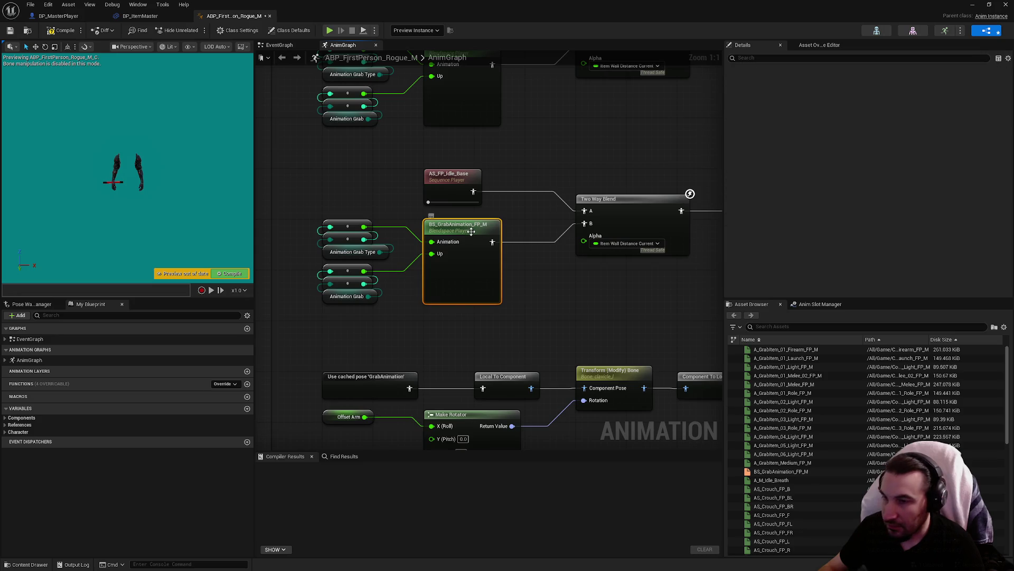
{"action": "double_click", "coordinate": [423, 266]}
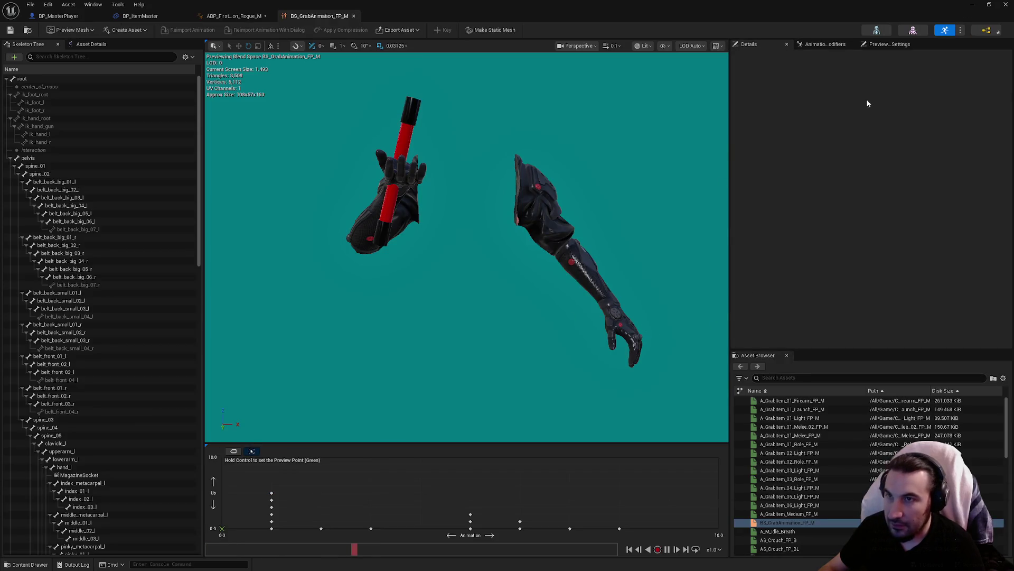
{"action": "left_click", "coordinate": [235, 16]}
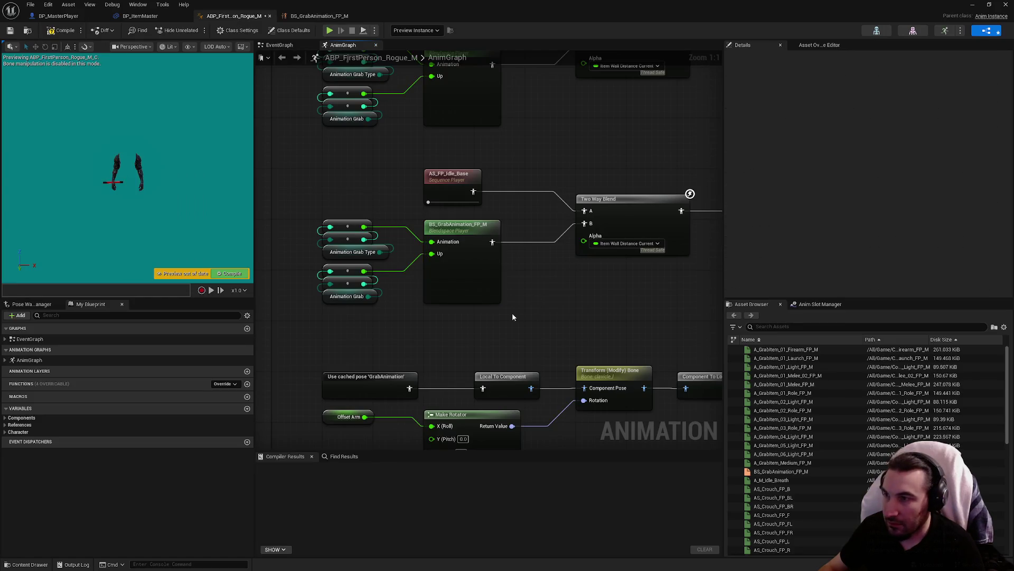
{"action": "left_click", "coordinate": [354, 16]}
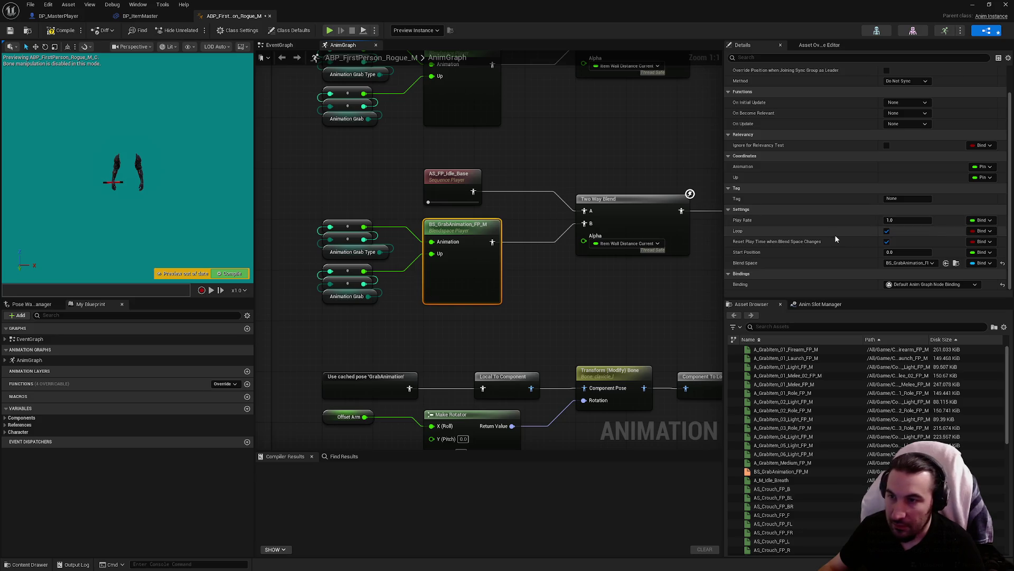
{"action": "scroll", "coordinate": [834, 234], "scroll_direction": "up", "scroll_amount": 2}
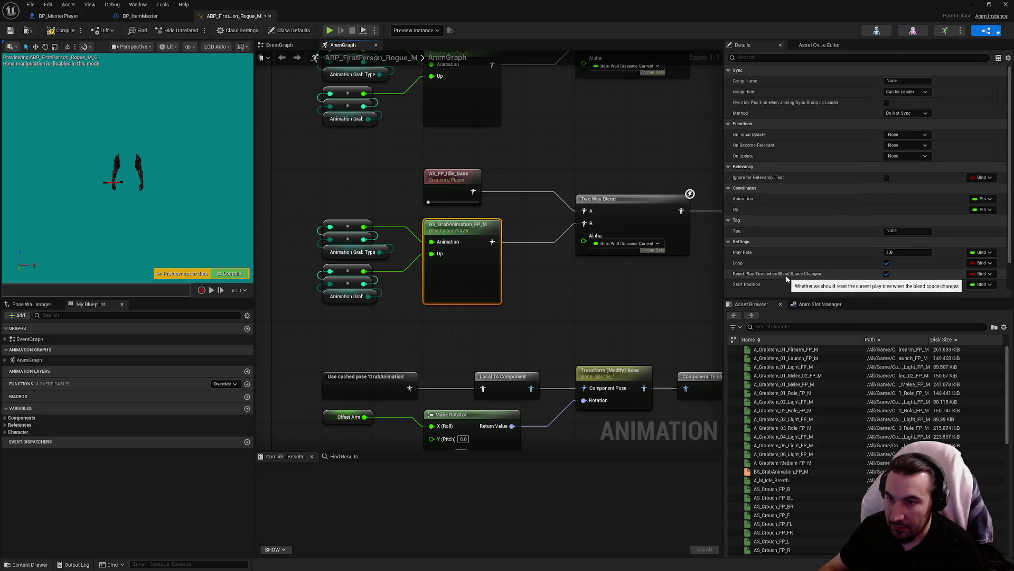
{"action": "scroll", "coordinate": [787, 281], "scroll_direction": "down", "scroll_amount": 2}
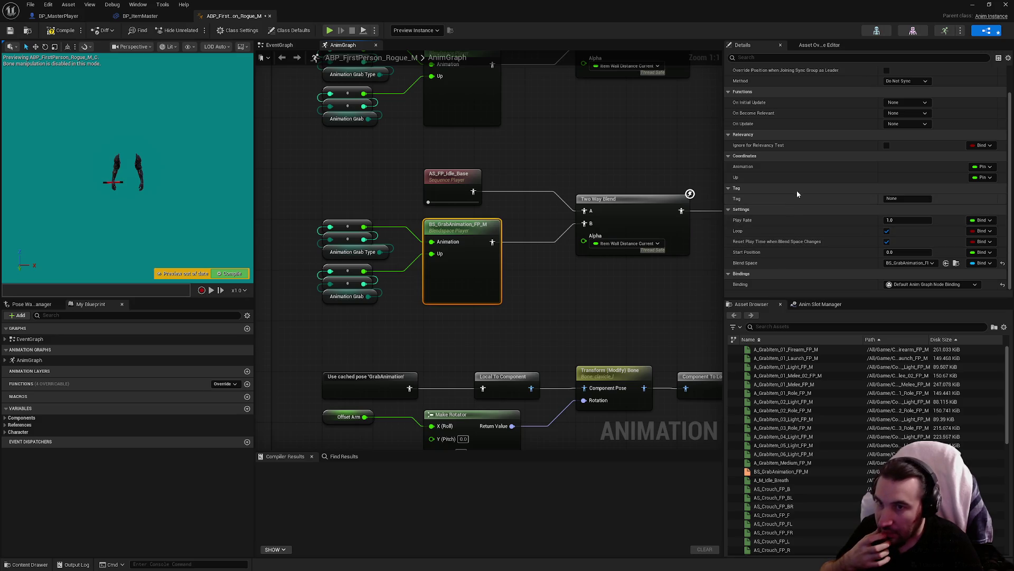
{"action": "scroll", "coordinate": [780, 145], "scroll_direction": "up", "scroll_amount": 2}
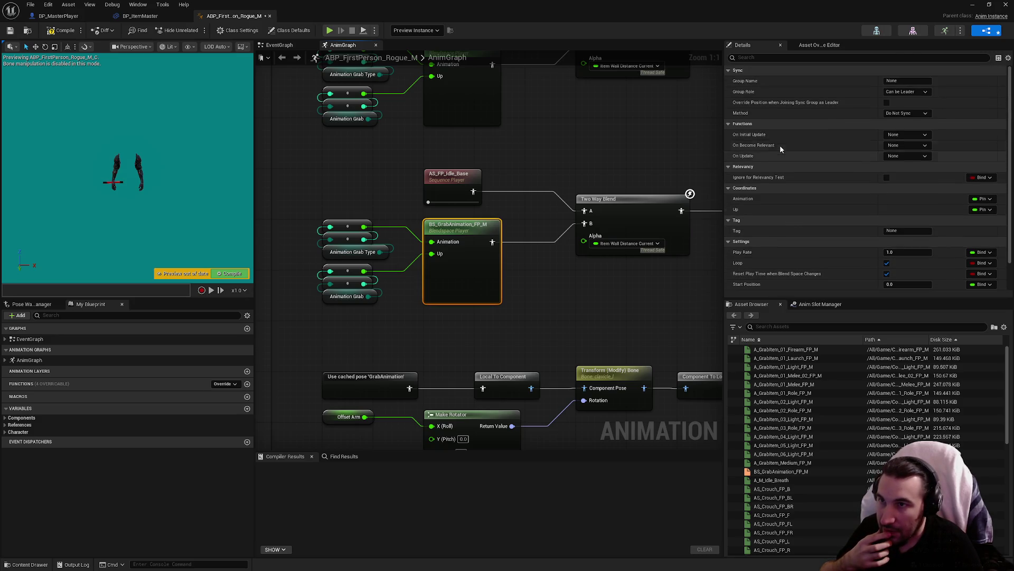
{"action": "scroll", "coordinate": [773, 148], "scroll_direction": "down", "scroll_amount": 2}
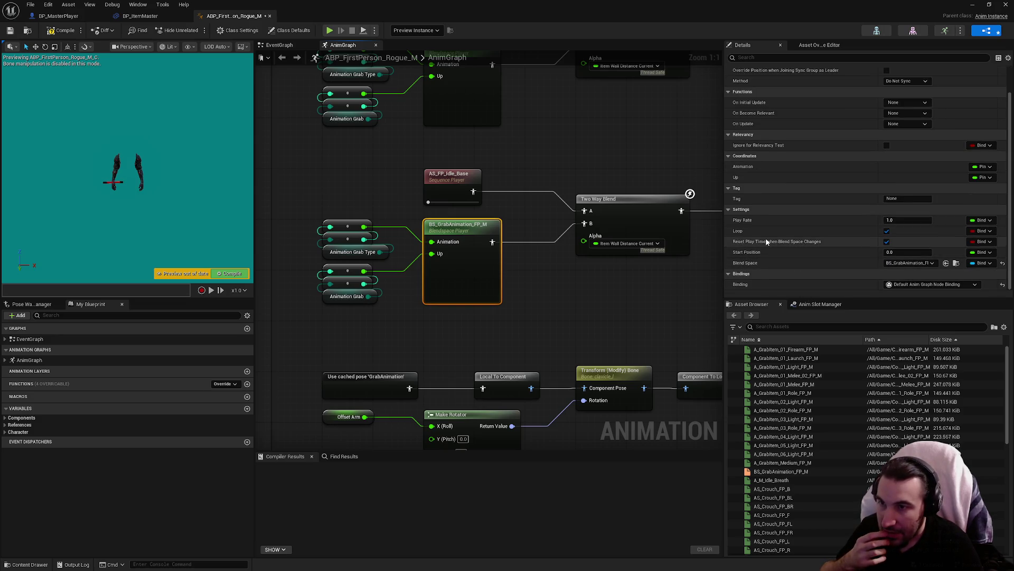
{"action": "left_click_drag", "start_coordinate": [591, 276], "coordinate": [590, 190]}
{"action": "scroll", "coordinate": [357, 260], "scroll_direction": "down", "scroll_amount": 3}
{"action": "scroll", "coordinate": [483, 340], "scroll_direction": "up", "scroll_amount": 3}
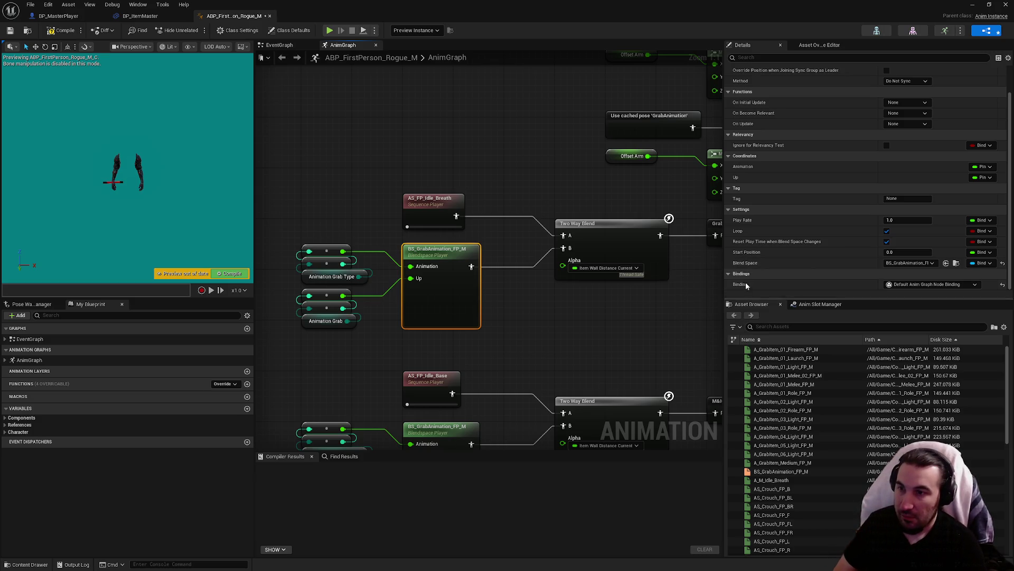
{"action": "mouse_move", "coordinate": [759, 252]}
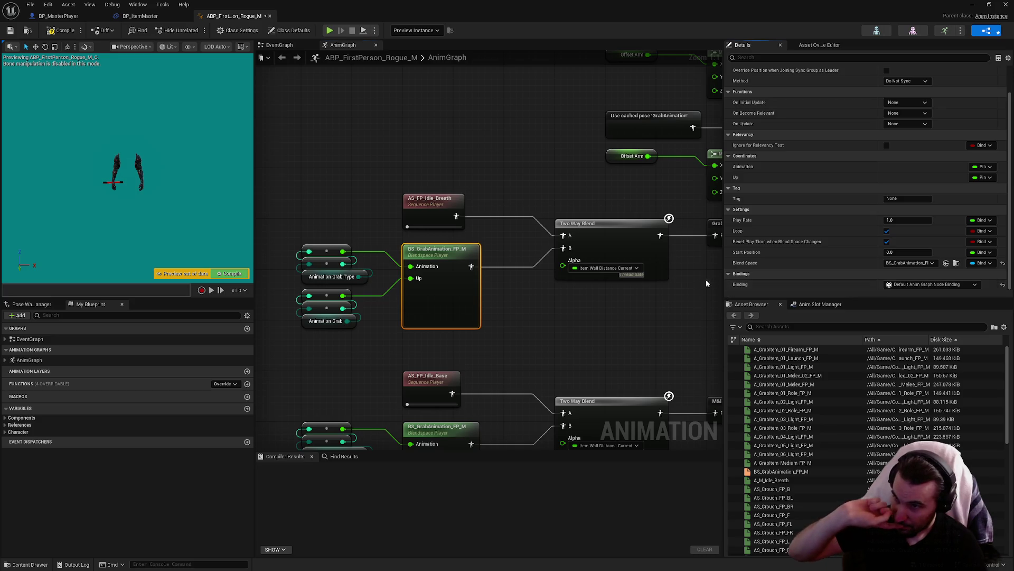
{"action": "left_click_drag", "start_coordinate": [658, 277], "coordinate": [555, 337]}
{"action": "scroll", "coordinate": [797, 271], "scroll_direction": "up", "scroll_amount": 1}
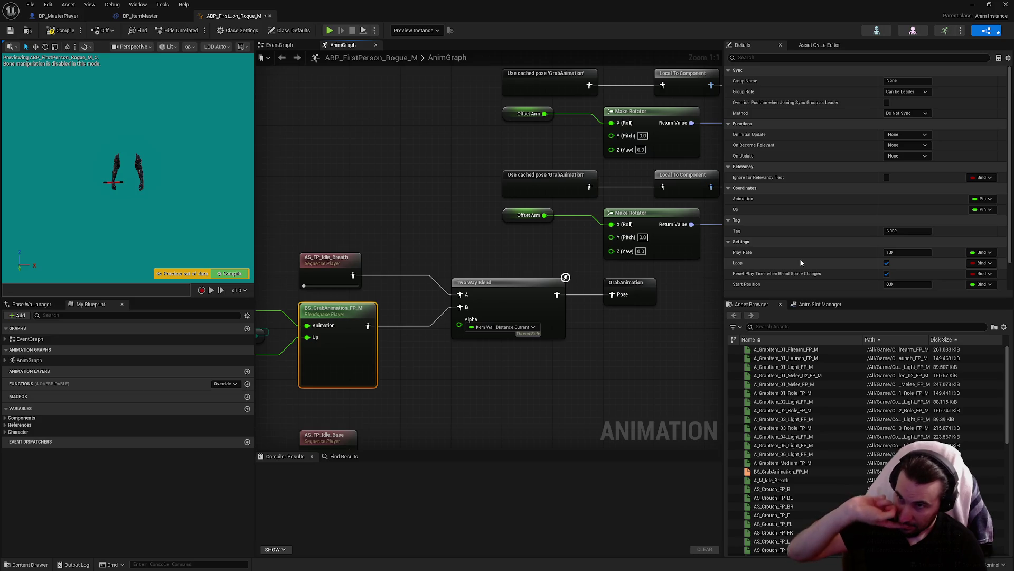
{"action": "left_click", "coordinate": [511, 307]}
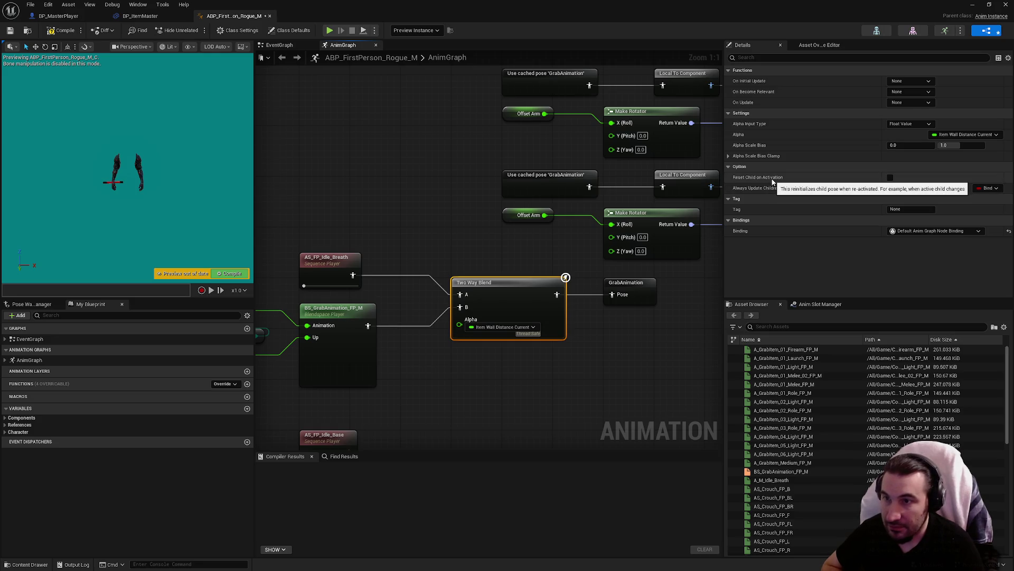
Turn on Reset Child on Activation for the upper Two Way Blend.
{"action": "left_click", "coordinate": [892, 181]}
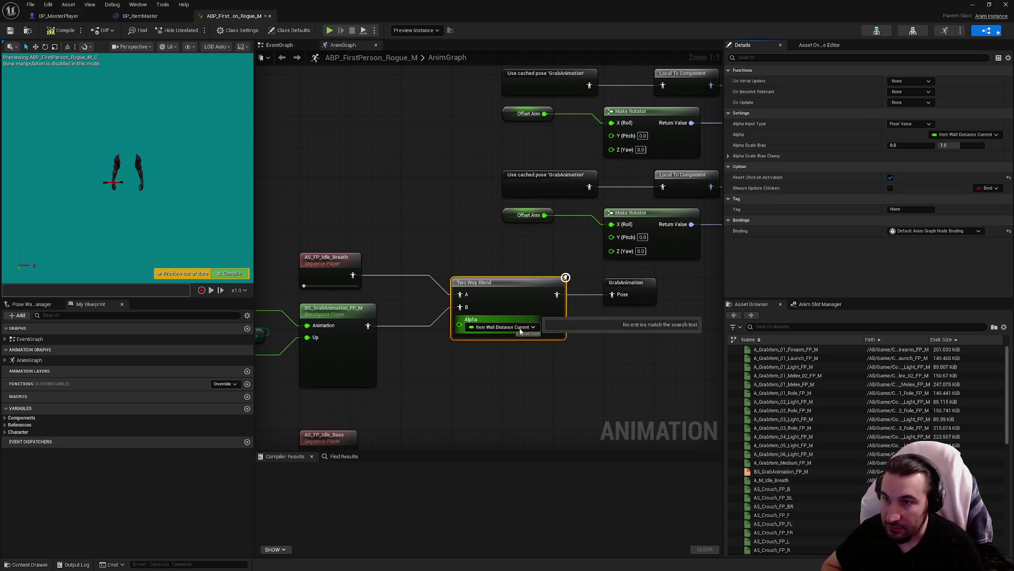
{"action": "mouse_move", "coordinate": [529, 380]}
{"action": "left_mouse_down"}
{"action": "mouse_move", "coordinate": [579, 263]}
{"action": "mouse_move", "coordinate": [587, 342]}
{"action": "left_mouse_up"}
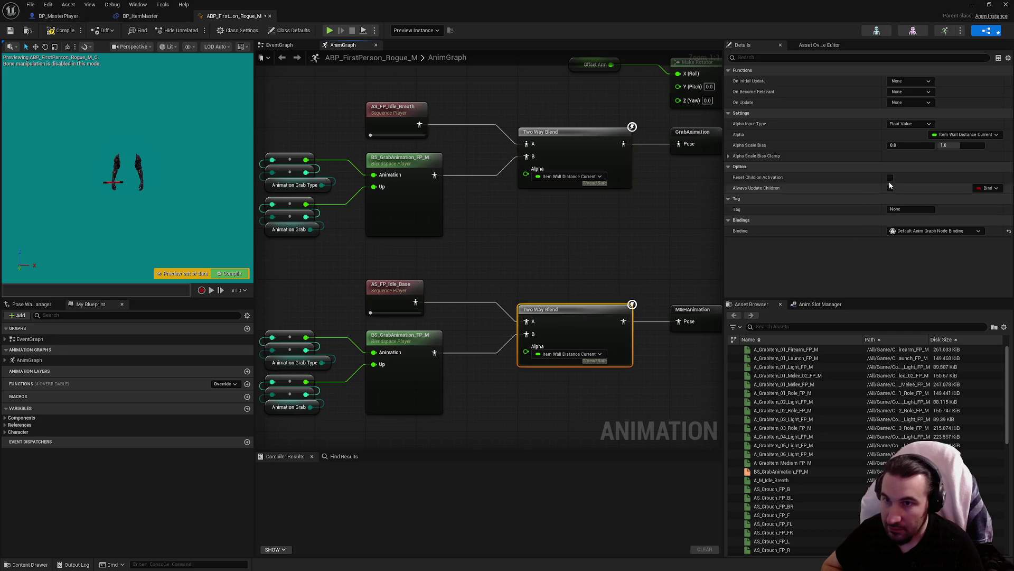
{"action": "left_click", "coordinate": [593, 264]}
{"action": "scroll", "coordinate": [596, 264], "scroll_direction": "down", "scroll_amount": 4}
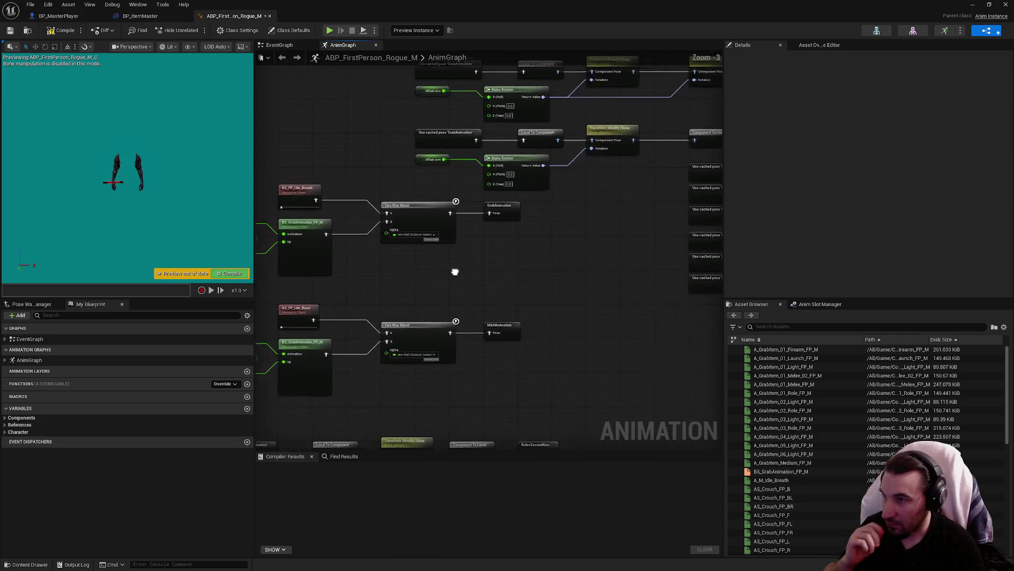
{"action": "scroll", "coordinate": [509, 274], "scroll_direction": "up", "scroll_amount": 3}
Check the M&HAnimation and BaseAnimations cached pose sources, then shrink the editor to reveal the level.
{"action": "left_click_drag", "start_coordinate": [524, 258], "coordinate": [457, 159]}
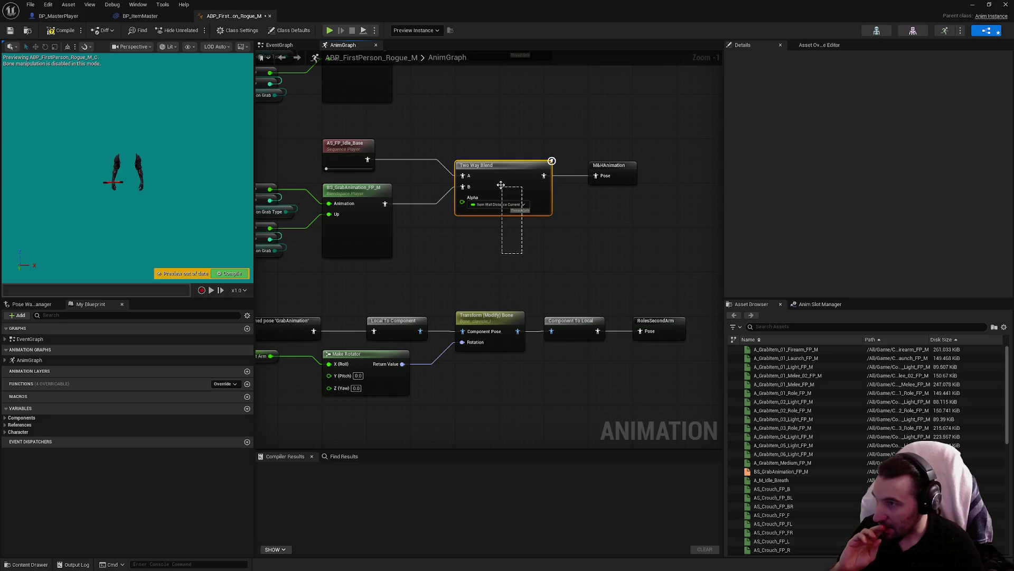
{"action": "scroll", "coordinate": [526, 193], "scroll_direction": "down", "scroll_amount": 3}
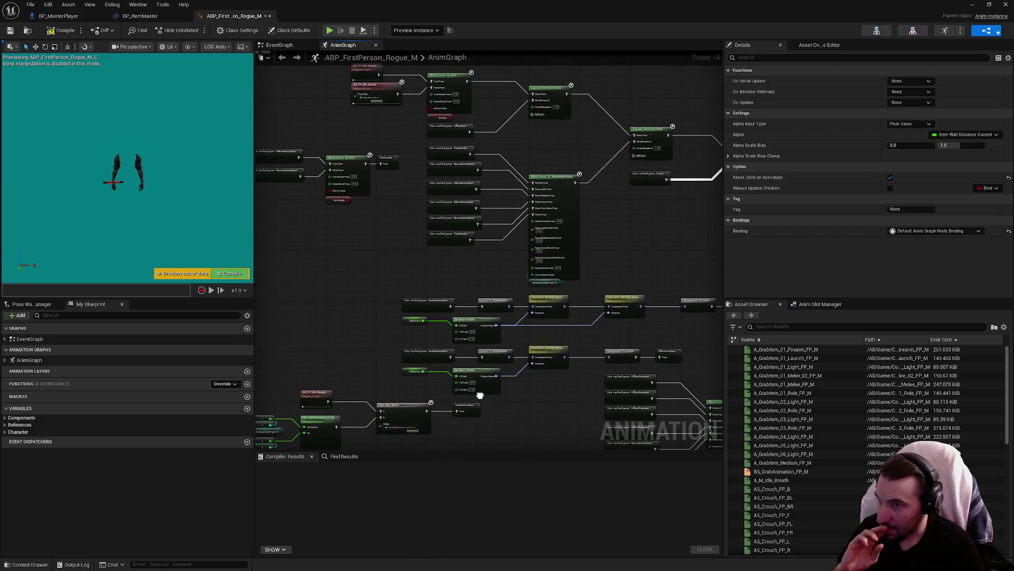
{"action": "left_click_drag", "start_coordinate": [479, 395], "coordinate": [403, 260]}
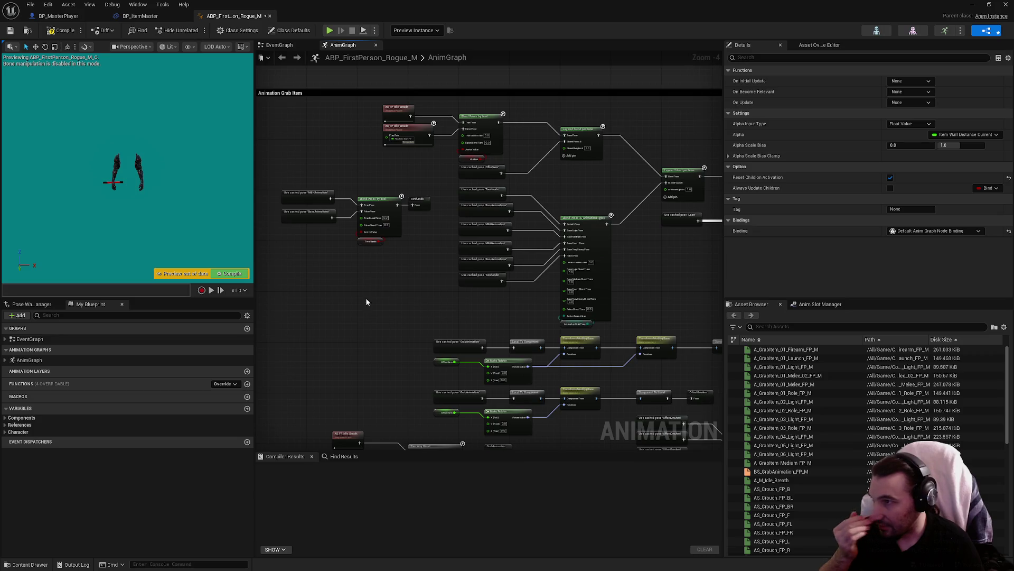
{"action": "scroll", "coordinate": [369, 298], "scroll_direction": "up", "scroll_amount": 1}
{"action": "scroll", "coordinate": [389, 280], "scroll_direction": "down", "scroll_amount": 1}
{"action": "double_click", "coordinate": [397, 264]}
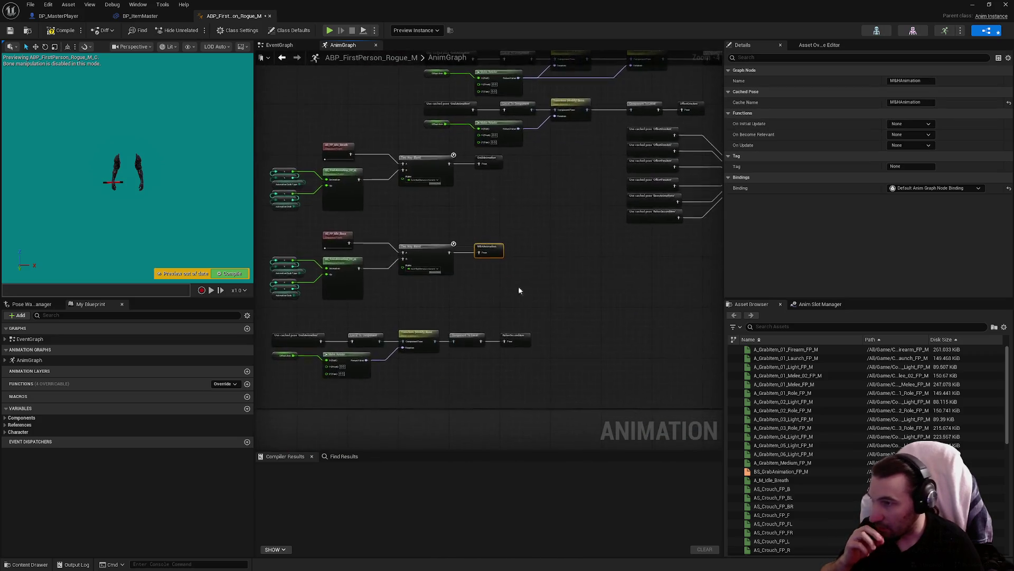
{"action": "scroll", "coordinate": [518, 290], "scroll_direction": "up", "scroll_amount": 3}
{"action": "scroll", "coordinate": [496, 286], "scroll_direction": "down", "scroll_amount": 3}
{"action": "scroll", "coordinate": [441, 201], "scroll_direction": "up", "scroll_amount": 3}
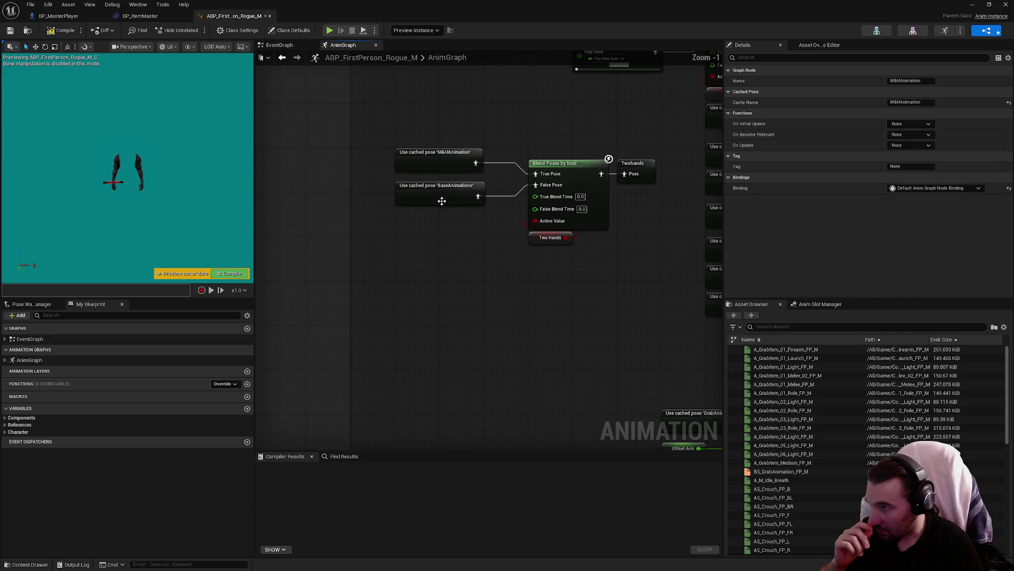
{"action": "double_click", "coordinate": [442, 201]}
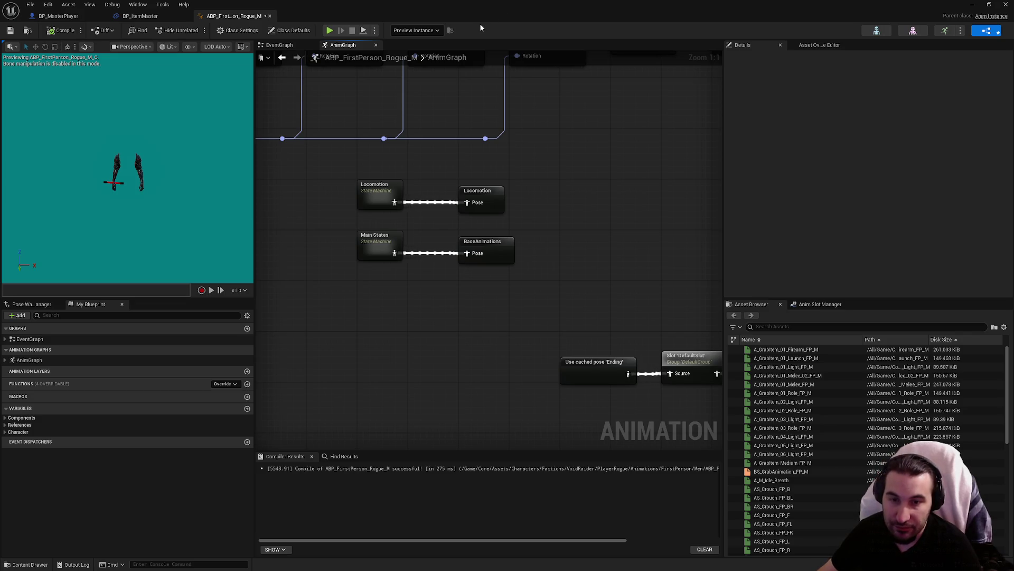
{"action": "key", "text": "super+Down"}
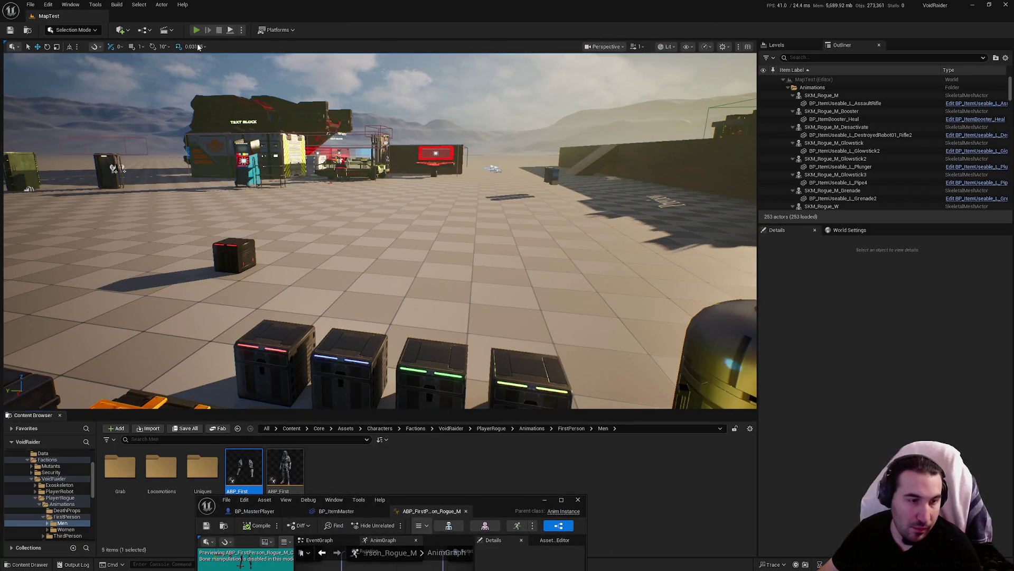
Play-test MapTest by walking to the shelf and picking up items, then maximize the anim blueprint editor.
{"action": "left_click", "coordinate": [196, 29]}
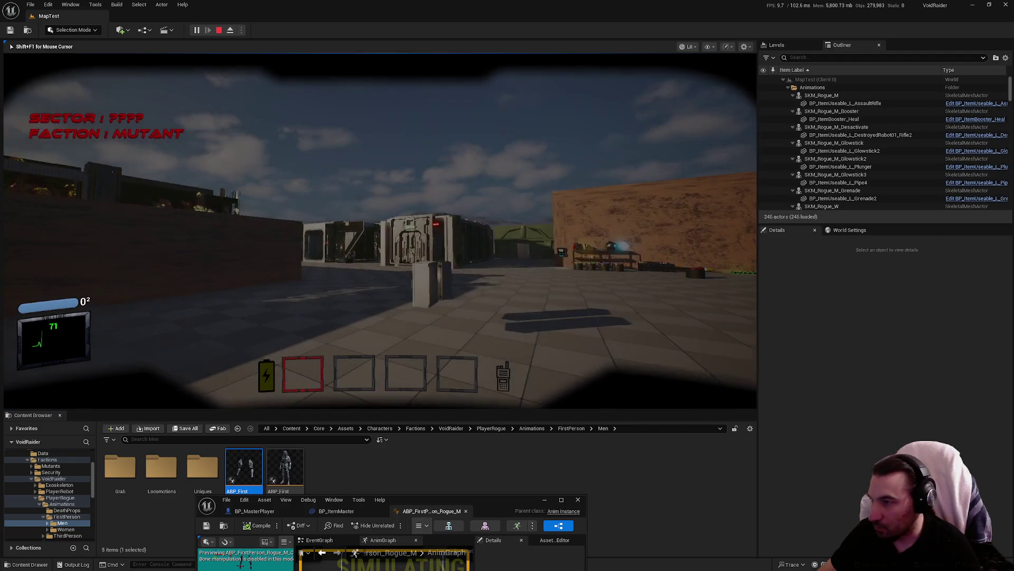
{"action": "key", "text": "w"}
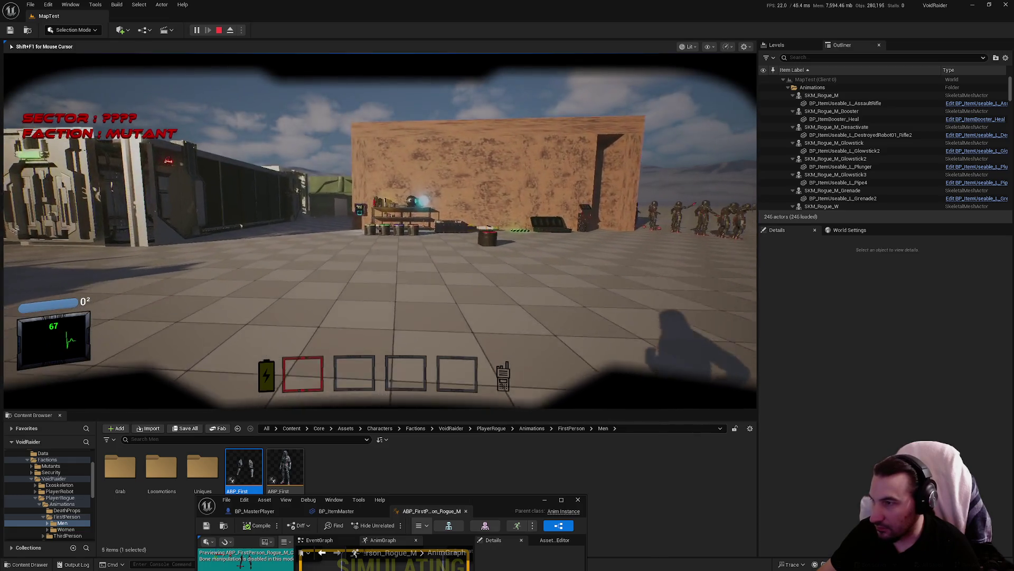
{"action": "key", "text": "w"}
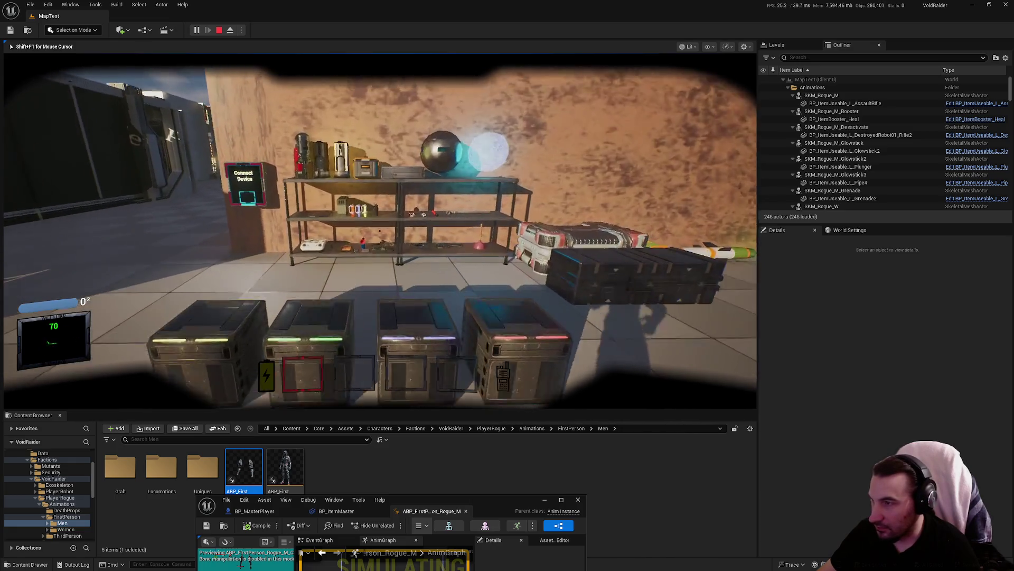
{"action": "key", "text": "w"}
{"action": "key", "text": "e"}
{"action": "key", "text": "e"}
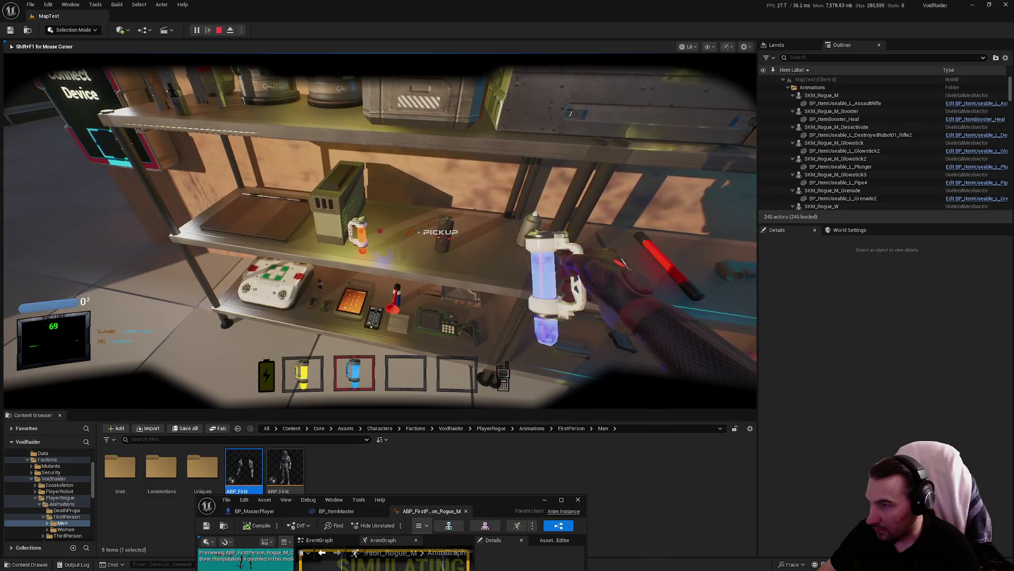
{"action": "key", "text": "Escape"}
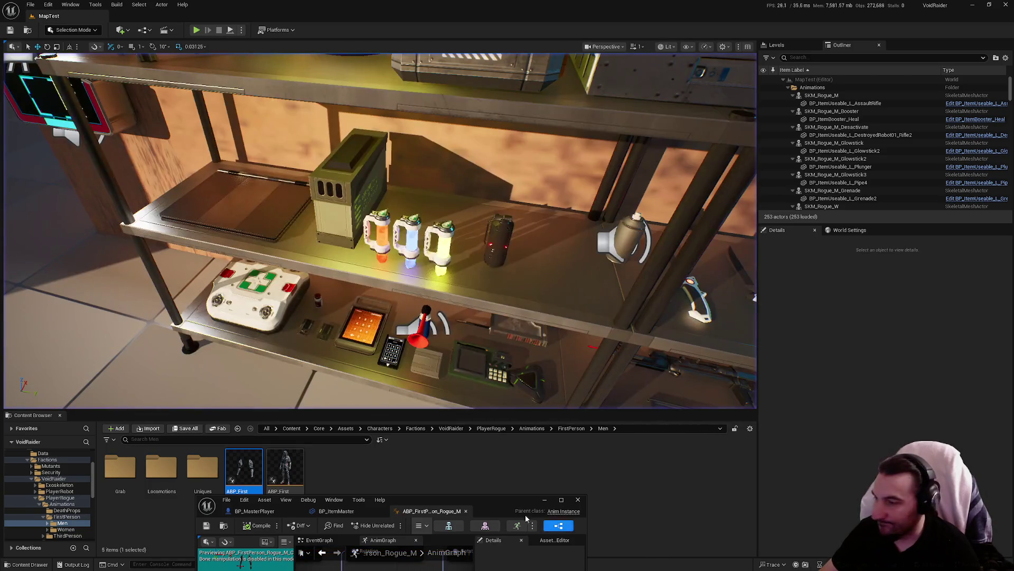
{"action": "double_click", "coordinate": [525, 515]}
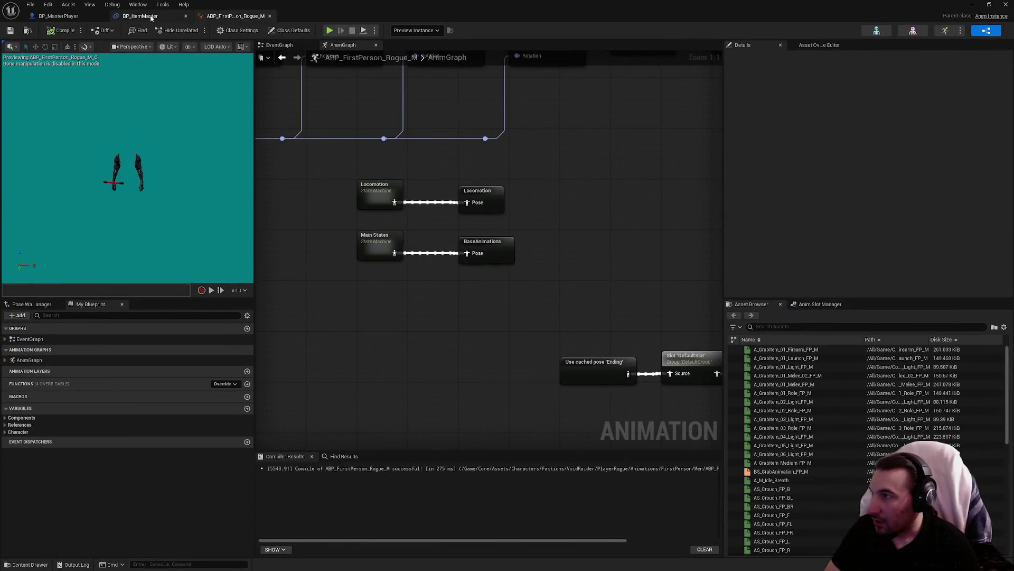
In BP_ItemMaster, delete Play Animation Item Equip and wire Do Once Completed to Srv Pick Up Item.
{"action": "left_click", "coordinate": [151, 18]}
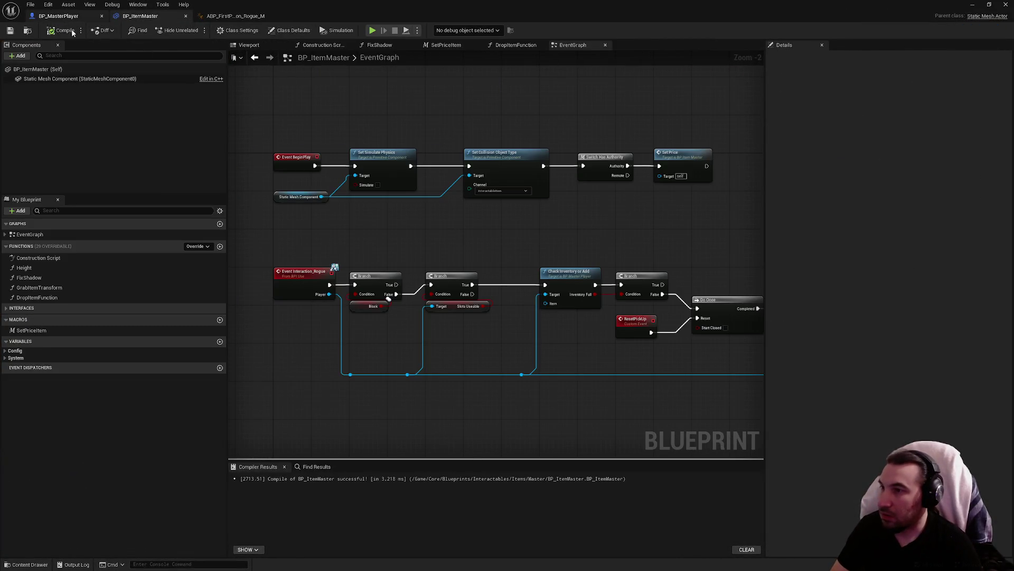
{"action": "left_click", "coordinate": [145, 19]}
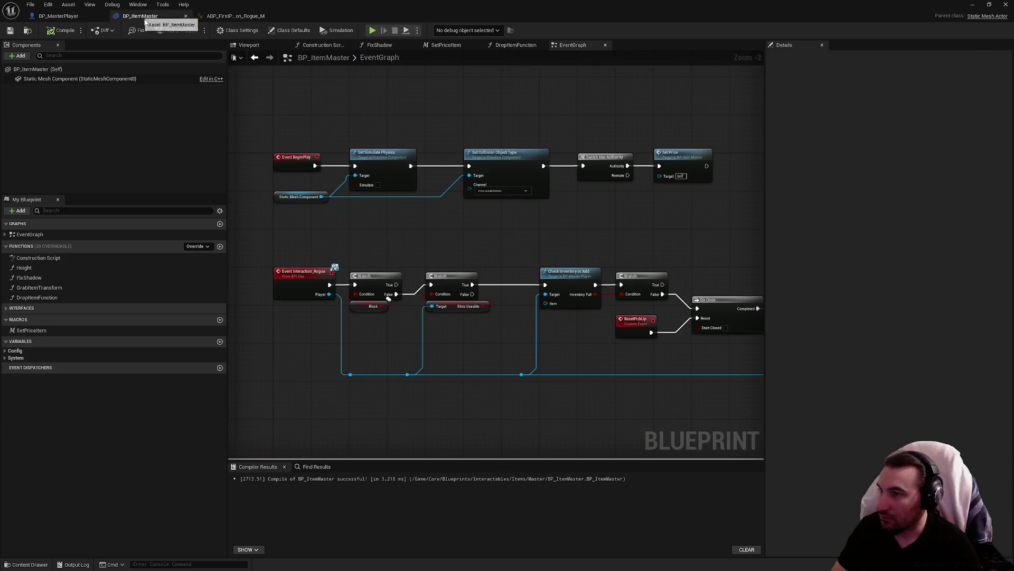
{"action": "mouse_move", "coordinate": [465, 201]}
{"action": "left_mouse_down"}
{"action": "mouse_move", "coordinate": [493, 217]}
{"action": "mouse_move", "coordinate": [278, 200]}
{"action": "mouse_move", "coordinate": [290, 226]}
{"action": "left_mouse_up"}
{"action": "left_click", "coordinate": [406, 300]}
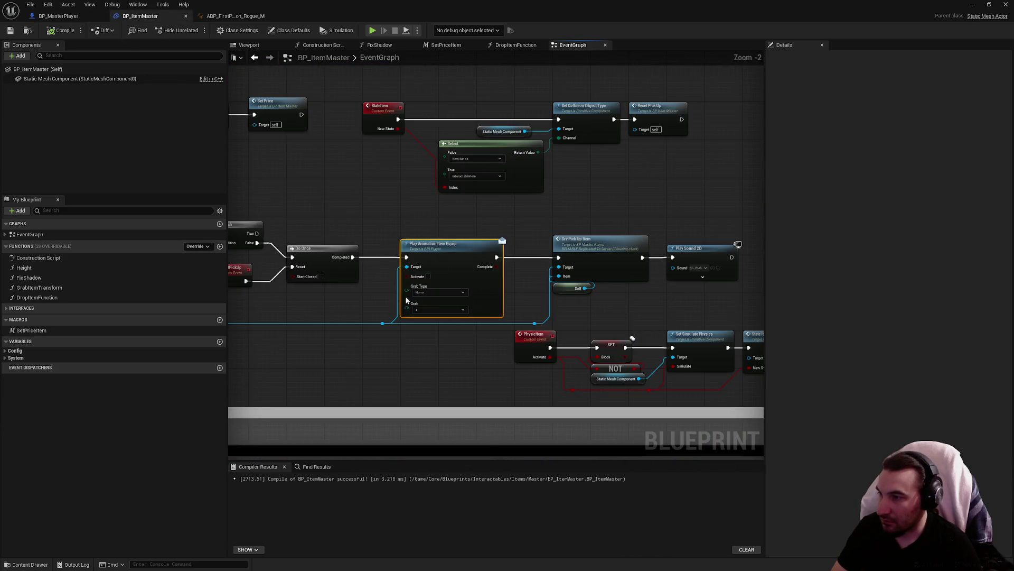
{"action": "key", "text": "Delete"}
{"action": "mouse_move", "coordinate": [353, 256]}
{"action": "left_mouse_down"}
{"action": "mouse_move", "coordinate": [407, 267]}
{"action": "mouse_move", "coordinate": [558, 257]}
{"action": "left_mouse_up"}
Shift the Srv Pick Up Item group left, join the reroutes, and compile and save BP_ItemMaster.
{"action": "mouse_move", "coordinate": [497, 233]}
{"action": "left_mouse_down"}
{"action": "mouse_move", "coordinate": [594, 286]}
{"action": "mouse_move", "coordinate": [566, 329]}
{"action": "mouse_move", "coordinate": [600, 318]}
{"action": "mouse_move", "coordinate": [507, 340]}
{"action": "left_mouse_up"}
{"action": "left_click", "coordinate": [507, 339]}
{"action": "mouse_move", "coordinate": [301, 293]}
{"action": "left_mouse_down"}
{"action": "mouse_move", "coordinate": [576, 300]}
{"action": "mouse_move", "coordinate": [568, 293]}
{"action": "left_mouse_up"}
{"action": "scroll", "coordinate": [560, 296], "scroll_direction": "down", "scroll_amount": 1}
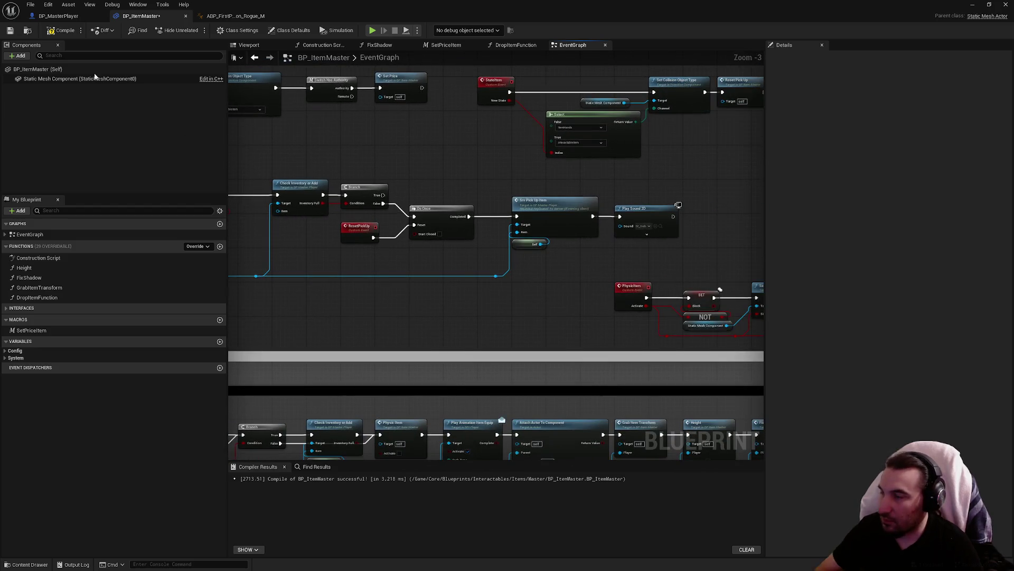
{"action": "left_click", "coordinate": [40, 30]}
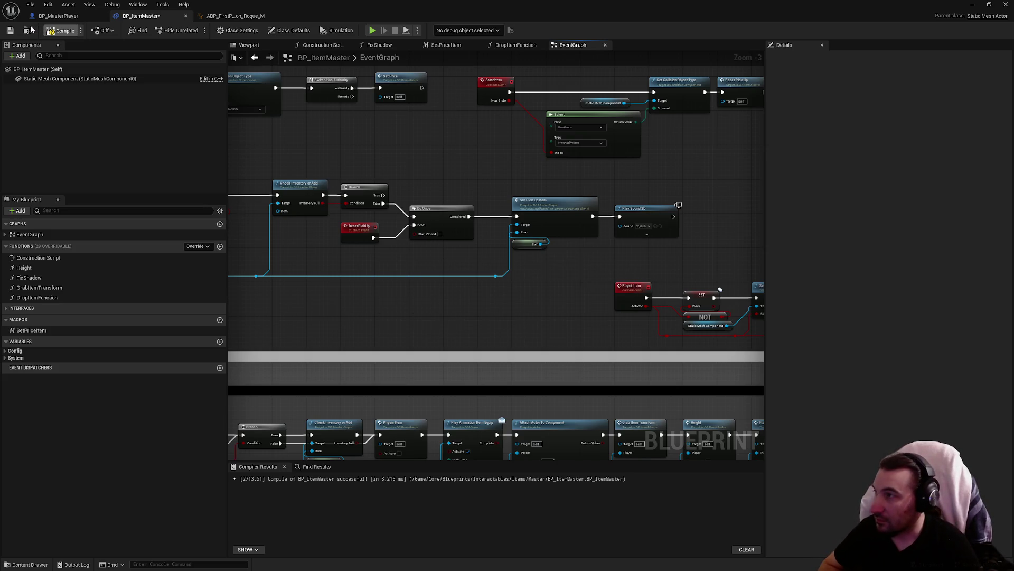
{"action": "left_click", "coordinate": [10, 31]}
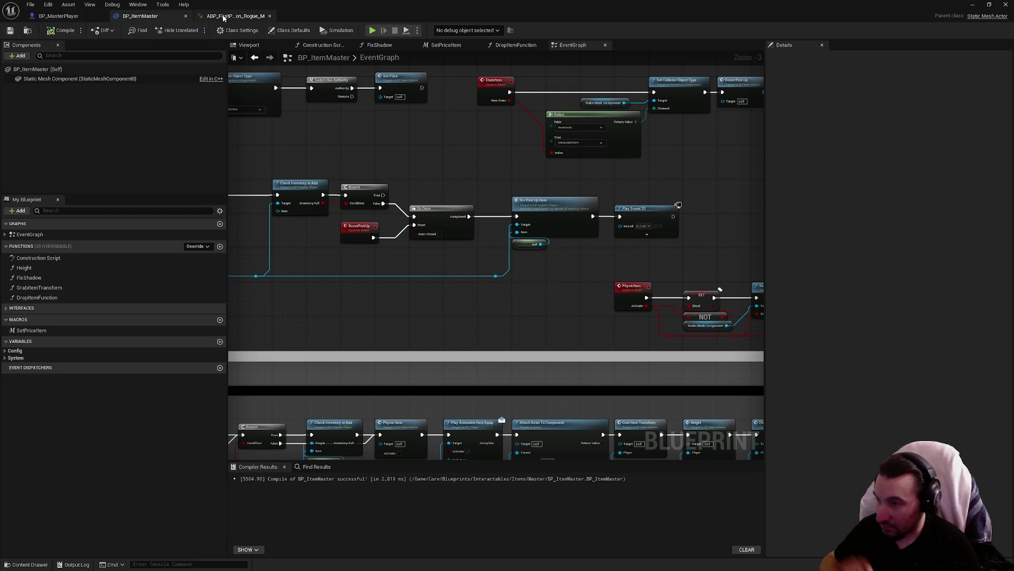
{"action": "left_click", "coordinate": [224, 18]}
Toggle Reset Child on Activation on the lower Two Way Blend on, then back off.
{"action": "scroll", "coordinate": [306, 167], "scroll_direction": "down", "scroll_amount": 1}
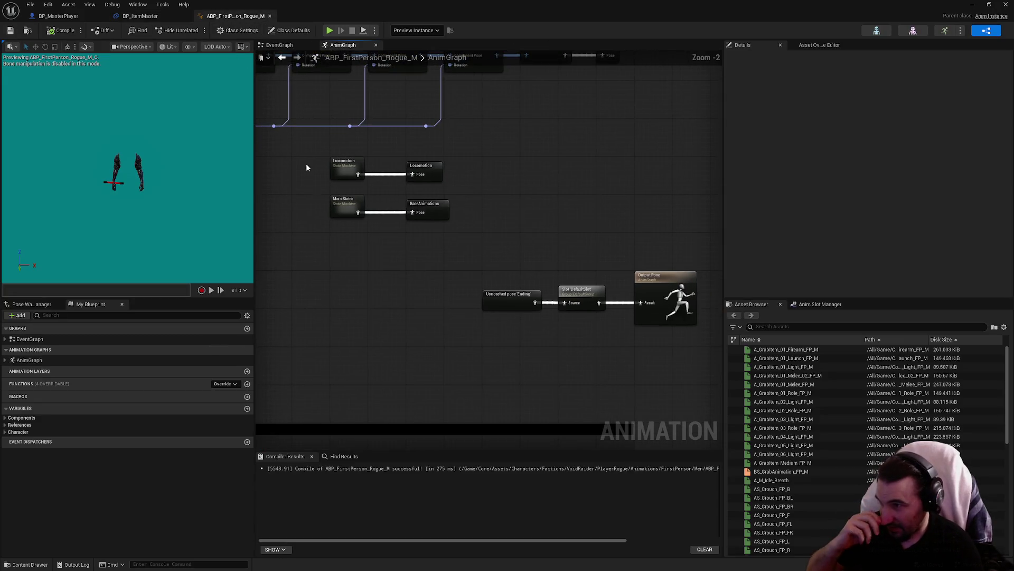
{"action": "left_click", "coordinate": [425, 209]}
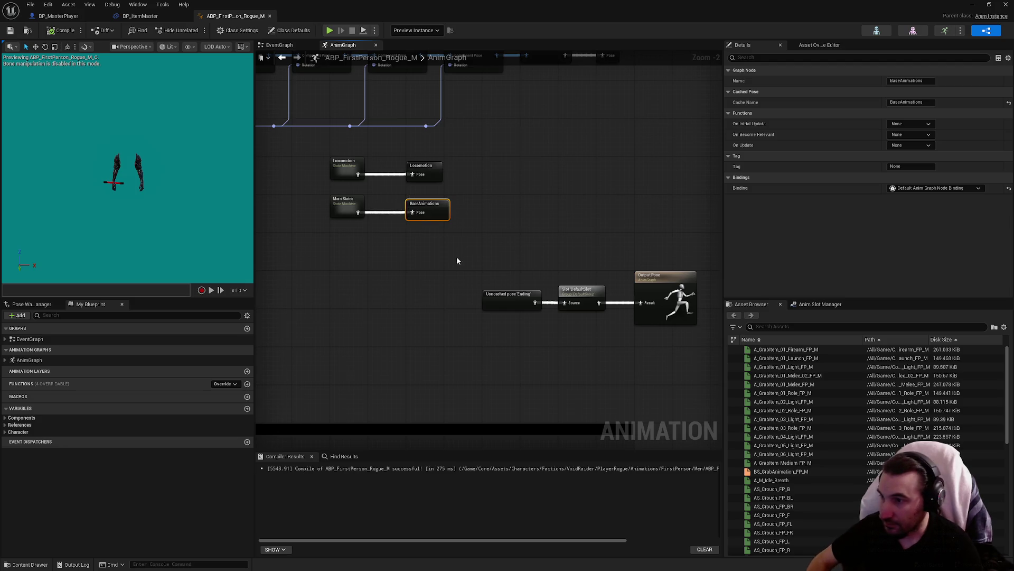
{"action": "scroll", "coordinate": [456, 256], "scroll_direction": "down", "scroll_amount": 4}
{"action": "scroll", "coordinate": [441, 265], "scroll_direction": "up", "scroll_amount": 5}
{"action": "left_click", "coordinate": [484, 273]}
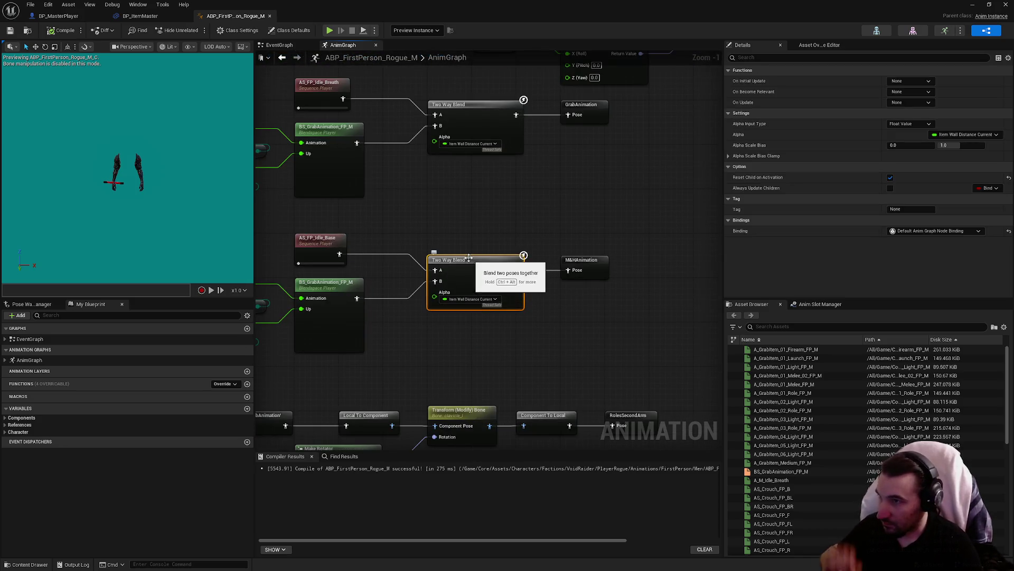
{"action": "mouse_move", "coordinate": [455, 216]}
{"action": "left_mouse_down"}
{"action": "mouse_move", "coordinate": [523, 244]}
{"action": "mouse_move", "coordinate": [506, 228]}
{"action": "left_mouse_up"}
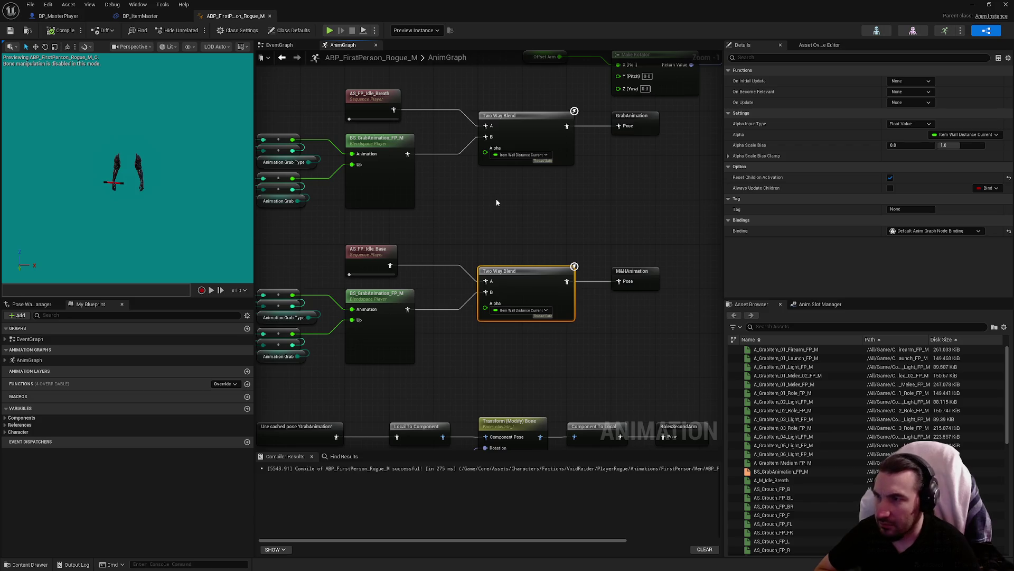
{"action": "mouse_move", "coordinate": [496, 201]}
{"action": "left_mouse_down"}
{"action": "mouse_move", "coordinate": [506, 138]}
{"action": "mouse_move", "coordinate": [512, 222]}
{"action": "mouse_move", "coordinate": [561, 302]}
{"action": "left_mouse_up"}
{"action": "left_click", "coordinate": [890, 178]}
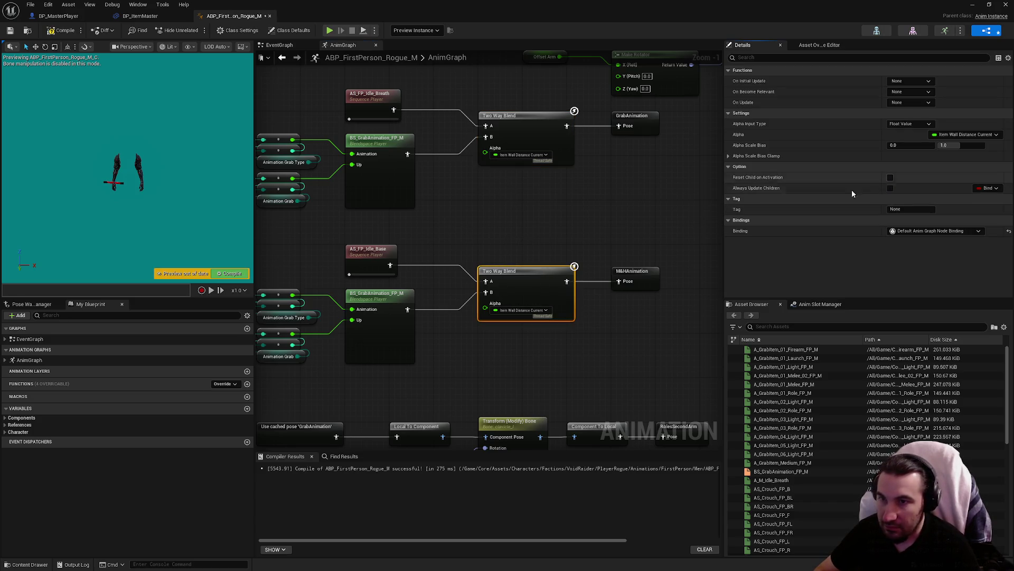
{"action": "left_click", "coordinate": [890, 178]}
Inspect the BS_GrabAnimation_FP_M node, then compile and save the anim blueprint.
{"action": "left_click_drag", "start_coordinate": [431, 207], "coordinate": [526, 224]}
{"action": "left_click", "coordinate": [485, 204]}
{"action": "scroll", "coordinate": [853, 241], "scroll_direction": "down", "scroll_amount": 2}
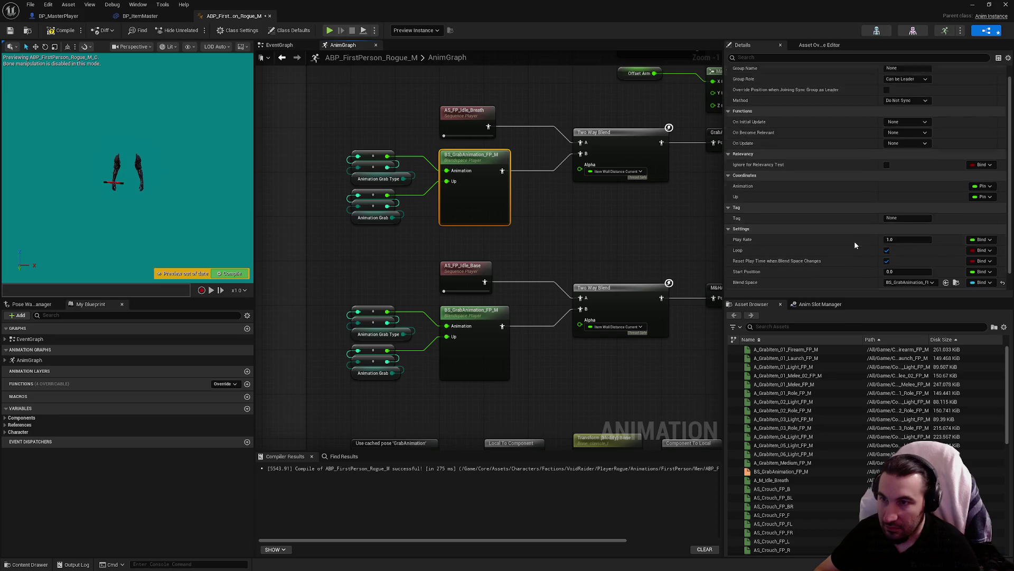
{"action": "scroll", "coordinate": [839, 218], "scroll_direction": "up", "scroll_amount": 1}
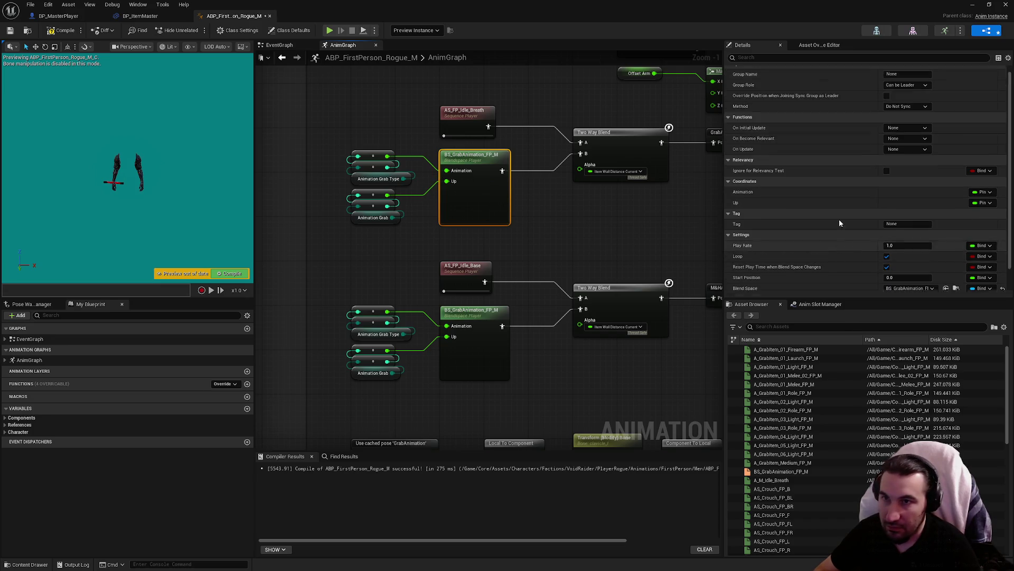
{"action": "left_click", "coordinate": [11, 30]}
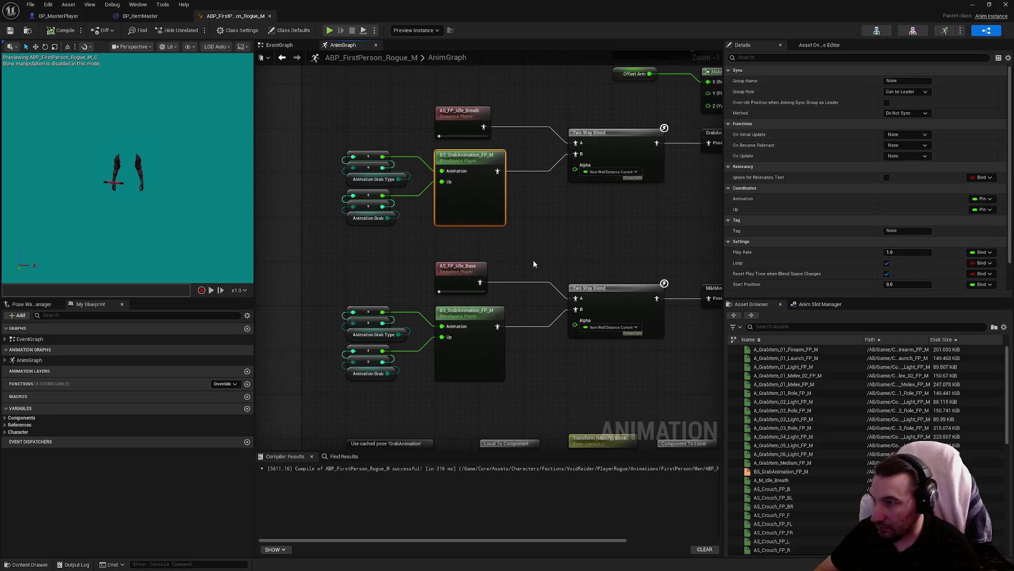
Inspect the AS_FP_Idle sequence nodes and preview the BS_GrabAnimation_FP_M blend space before closing it.
{"action": "left_click", "coordinate": [464, 274]}
{"action": "left_click", "coordinate": [475, 111]}
{"action": "scroll", "coordinate": [482, 211], "scroll_direction": "down", "scroll_amount": 2}
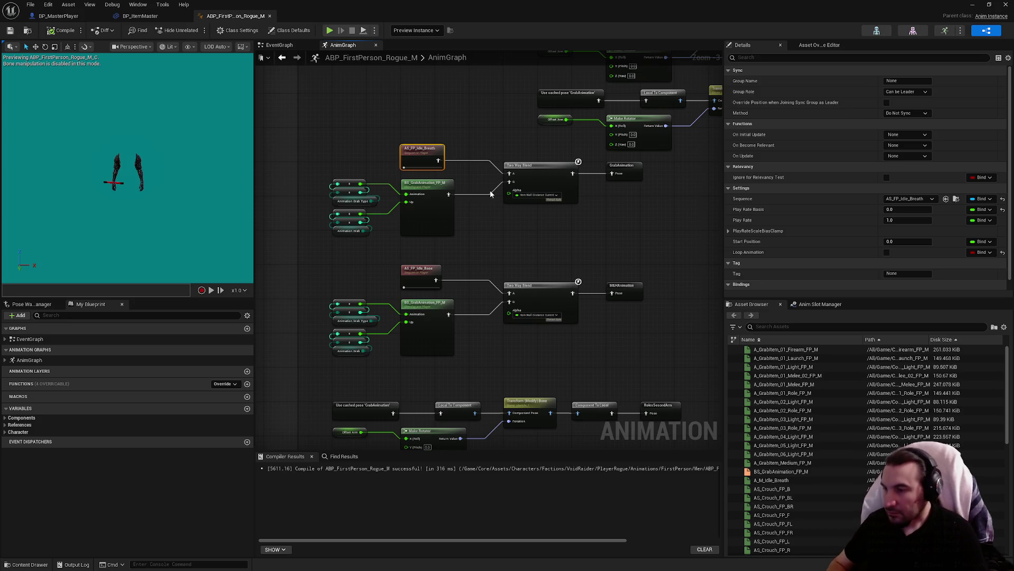
{"action": "left_click_drag", "start_coordinate": [528, 304], "coordinate": [429, 246]}
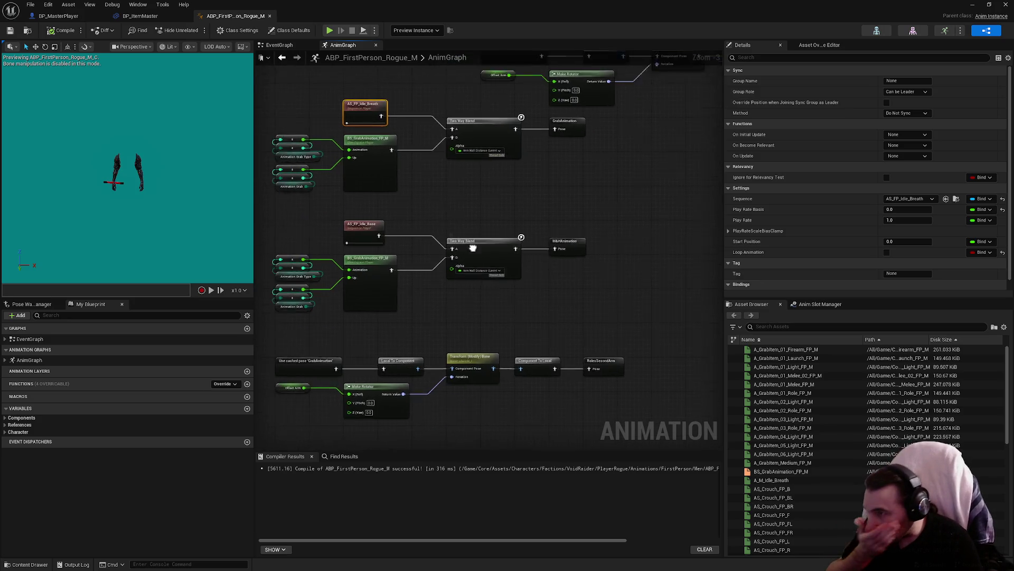
{"action": "left_click_drag", "start_coordinate": [373, 161], "coordinate": [466, 205]}
{"action": "left_click", "coordinate": [429, 196]}
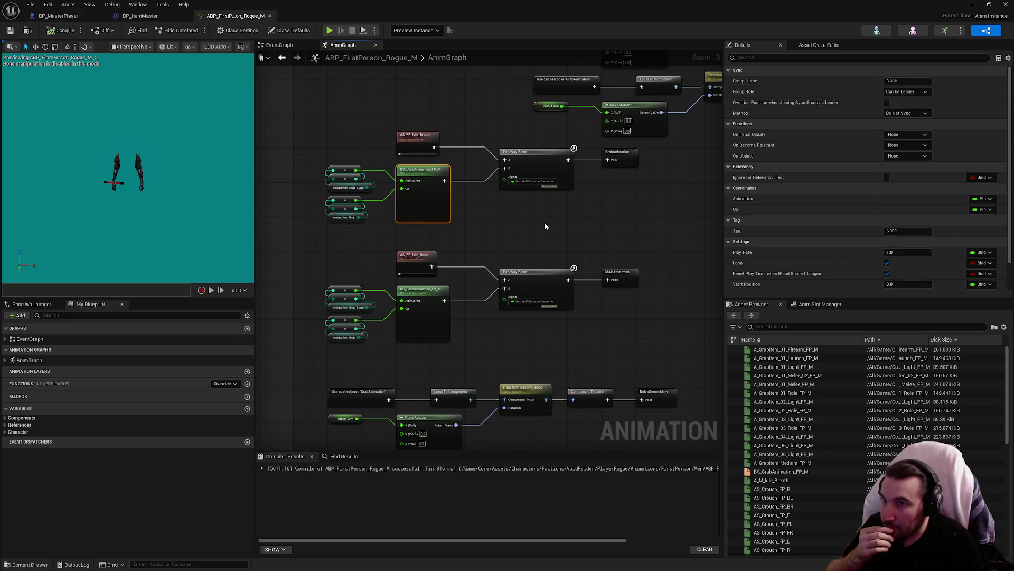
{"action": "double_click", "coordinate": [434, 199]}
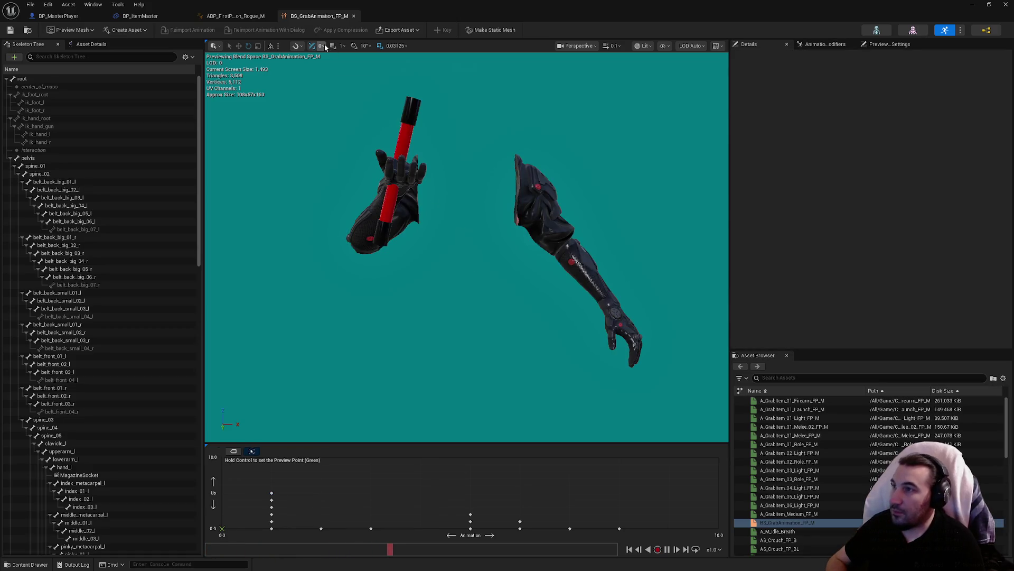
{"action": "left_click", "coordinate": [353, 16]}
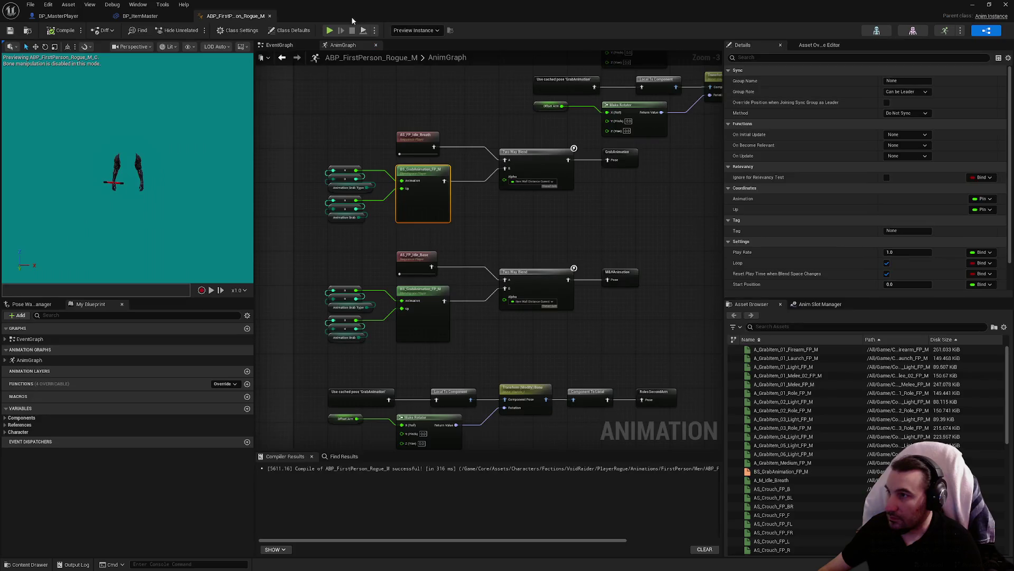
{"action": "left_click_drag", "start_coordinate": [542, 208], "coordinate": [540, 252]}
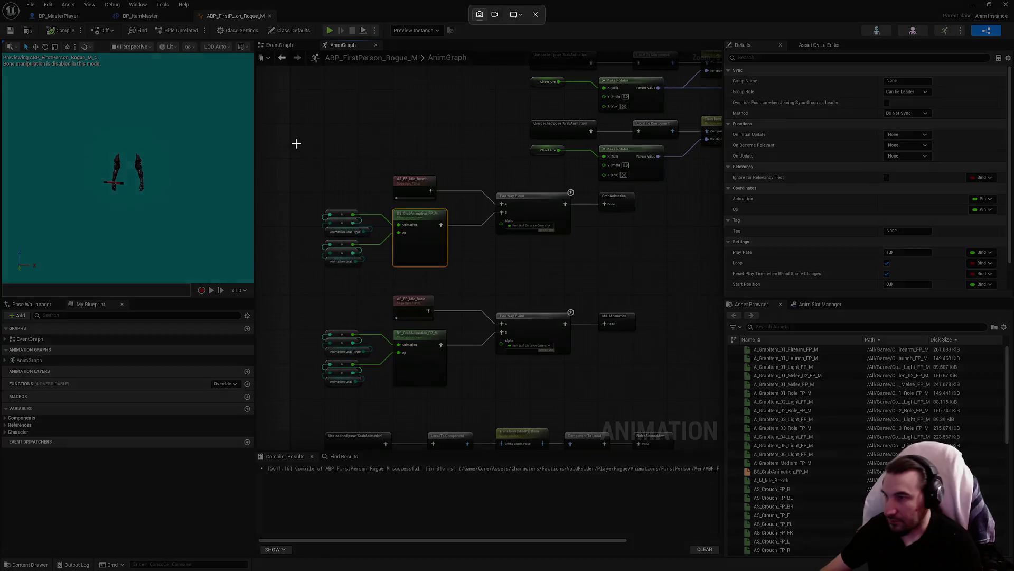
{"action": "mouse_move", "coordinate": [296, 142]}
{"action": "left_mouse_down"}
{"action": "mouse_move", "coordinate": [588, 356]}
{"action": "mouse_move", "coordinate": [649, 431]}
{"action": "mouse_move", "coordinate": [670, 411]}
{"action": "left_mouse_up"}
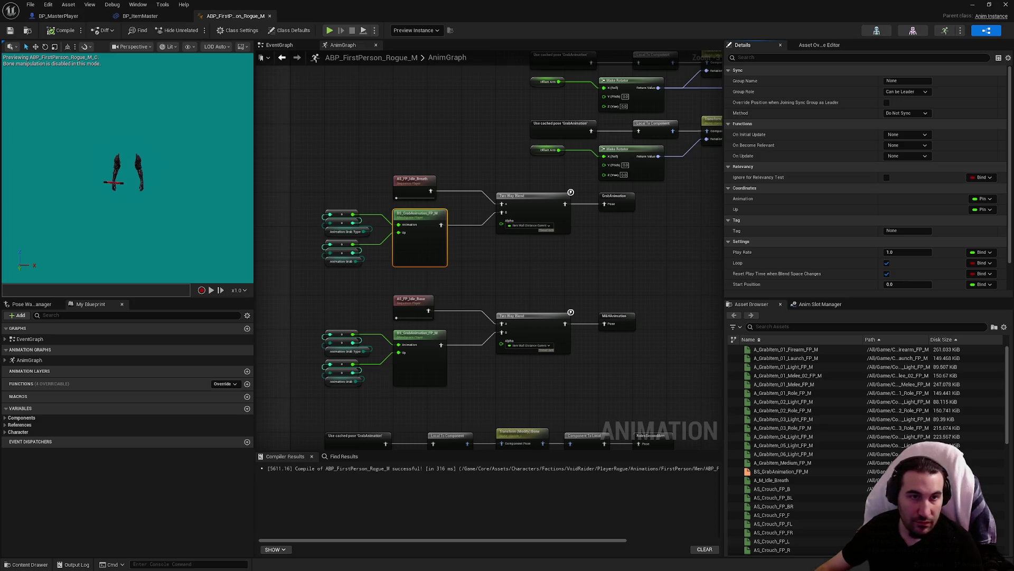
{"action": "left_click", "coordinate": [602, 290]}
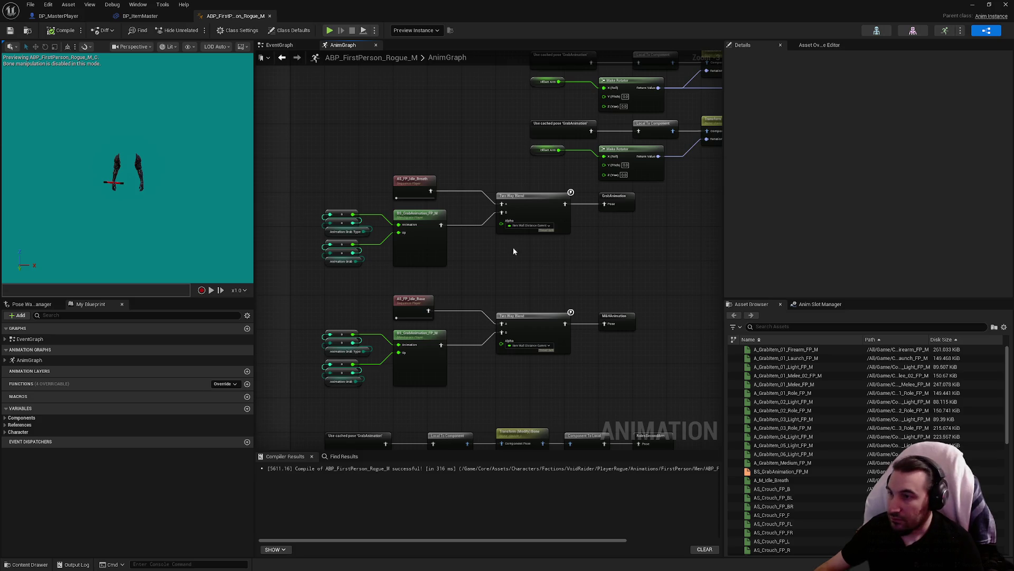
{"action": "left_click_drag", "start_coordinate": [546, 274], "coordinate": [523, 262]}
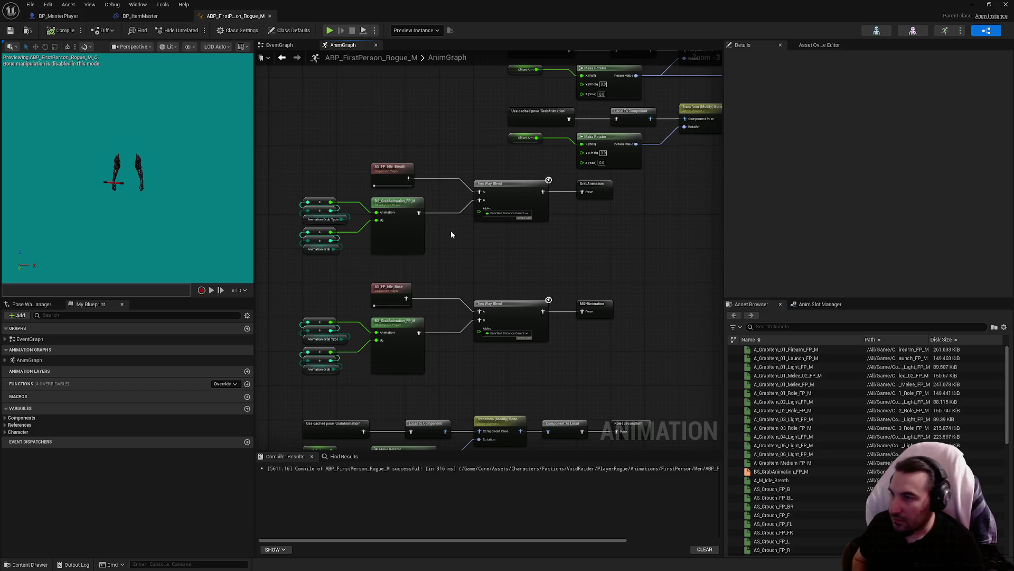
{"action": "left_click_drag", "start_coordinate": [451, 231], "coordinate": [504, 237]}
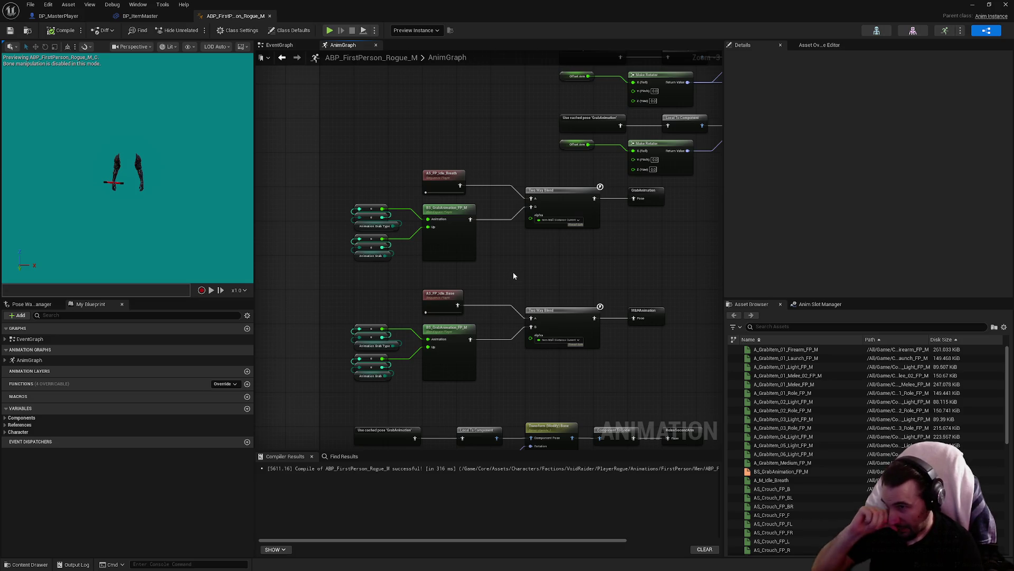
{"action": "left_click", "coordinate": [450, 227]}
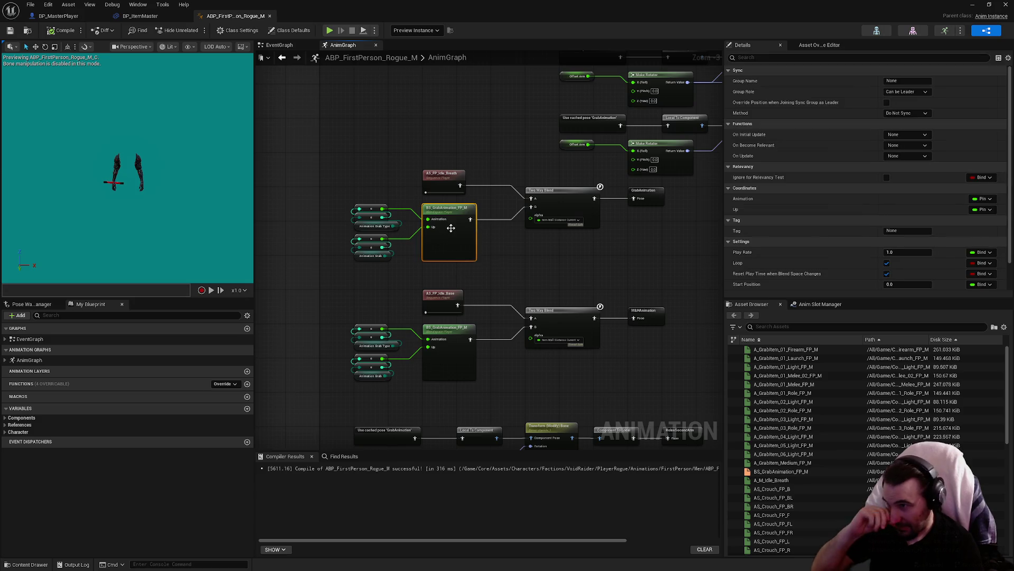
{"action": "scroll", "coordinate": [882, 201], "scroll_direction": "down", "scroll_amount": 2}
{"action": "left_click", "coordinate": [637, 201]}
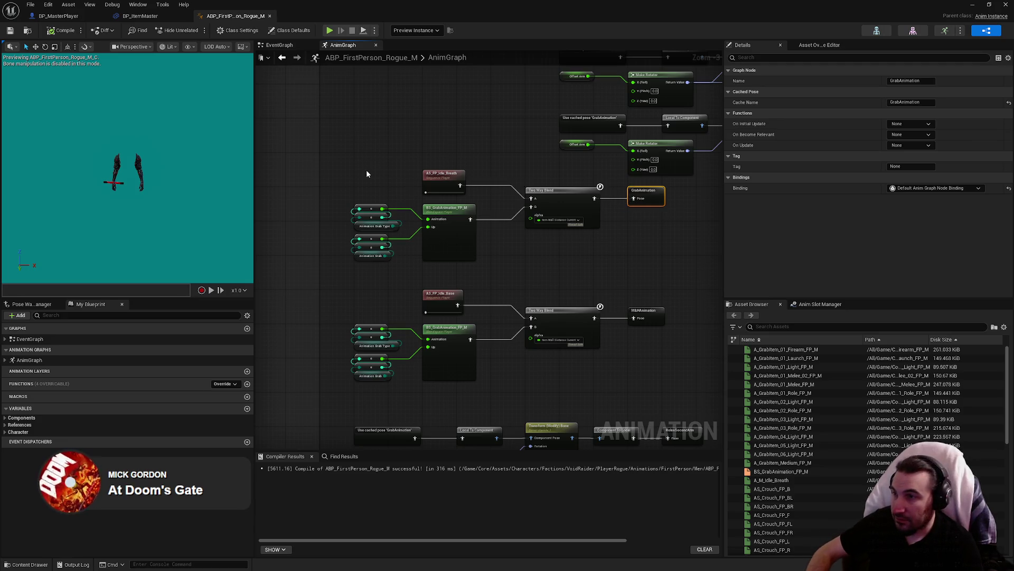
{"action": "scroll", "coordinate": [407, 170], "scroll_direction": "up", "scroll_amount": 3}
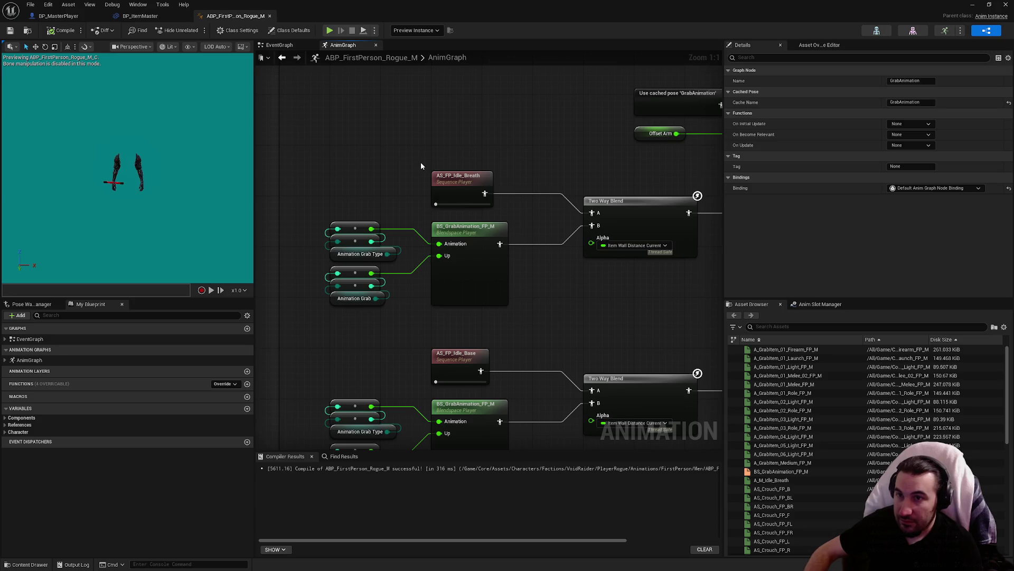
{"action": "left_click", "coordinate": [451, 196]}
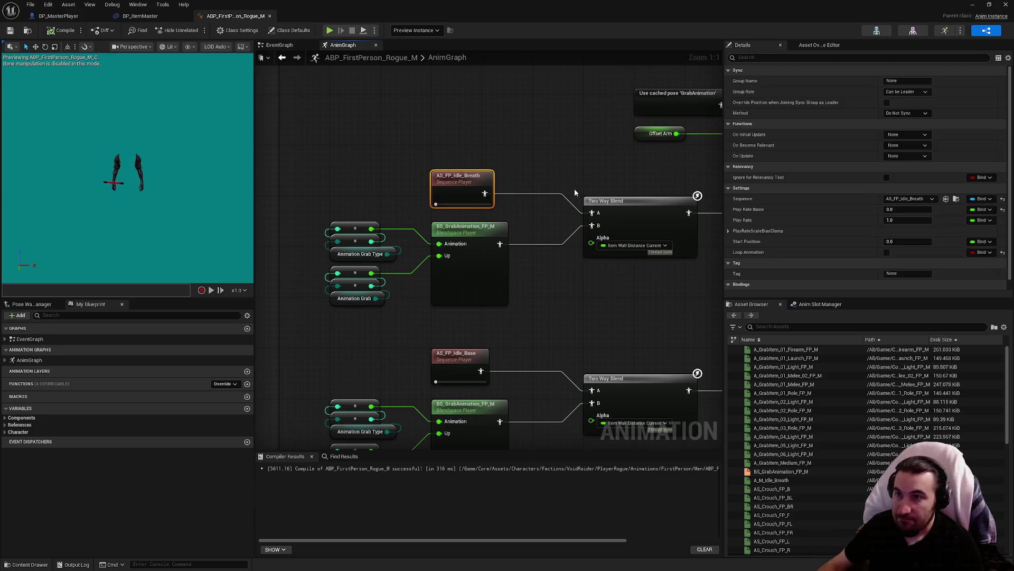
{"action": "scroll", "coordinate": [768, 210], "scroll_direction": "down", "scroll_amount": 1}
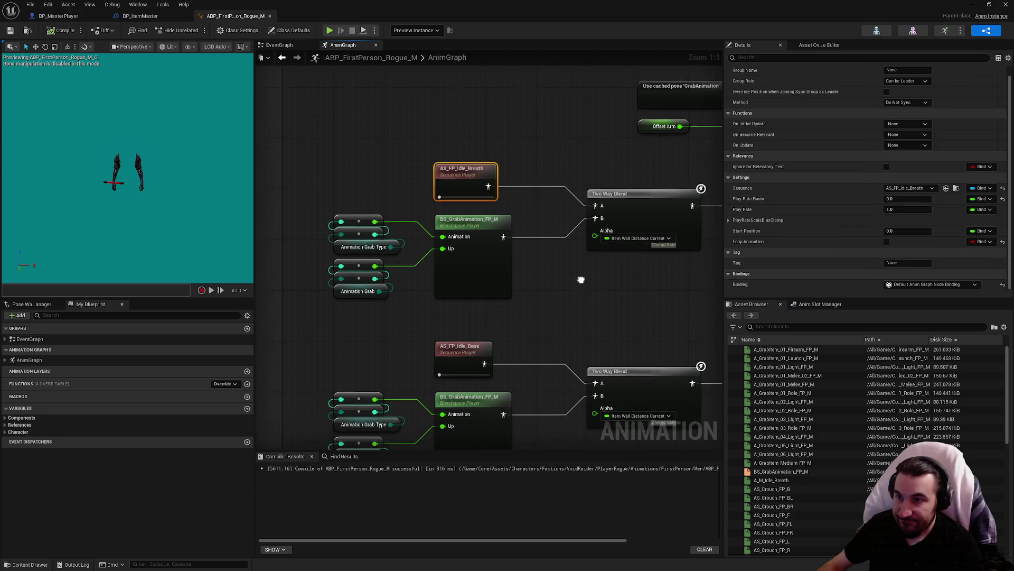
{"action": "left_click", "coordinate": [486, 269]}
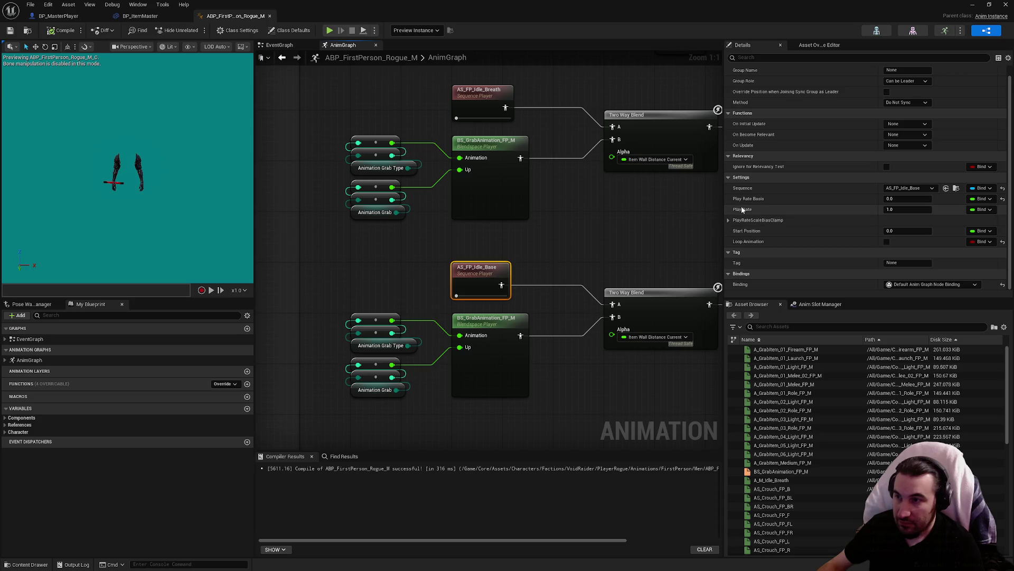
{"action": "left_click", "coordinate": [510, 103]}
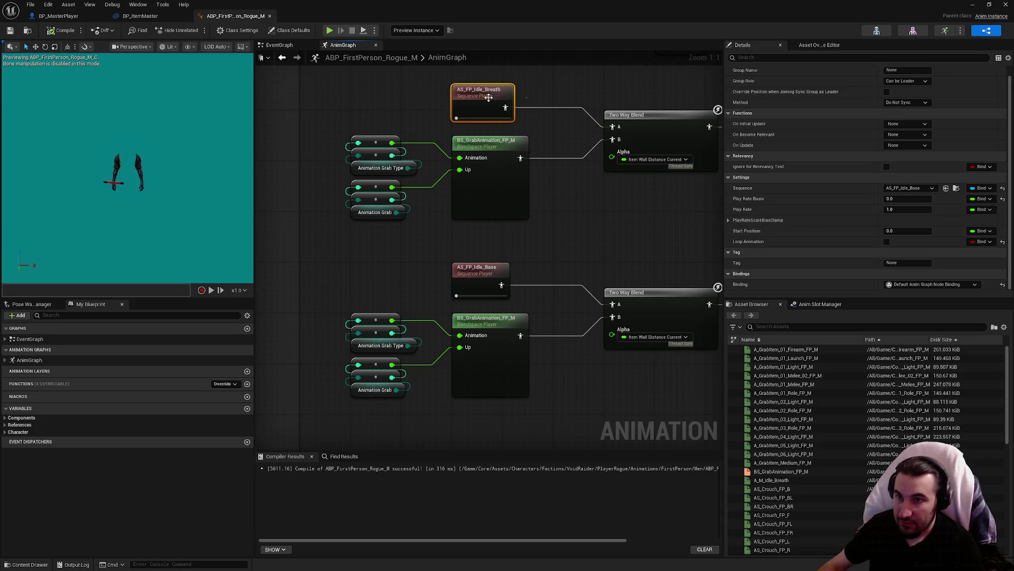
{"action": "left_click", "coordinate": [508, 265]}
{"action": "left_click", "coordinate": [546, 268]}
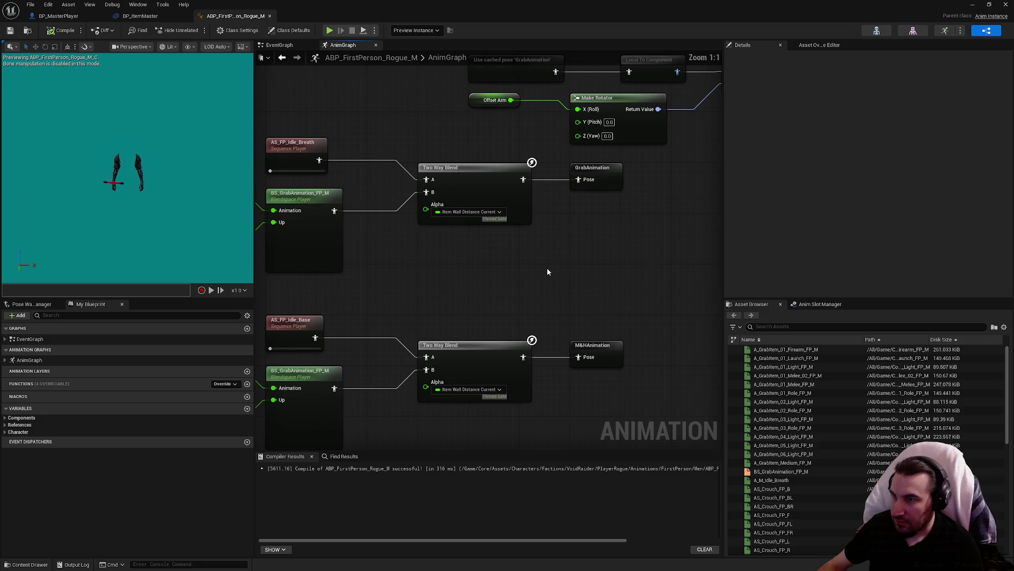
{"action": "left_click_drag", "start_coordinate": [548, 261], "coordinate": [677, 229]}
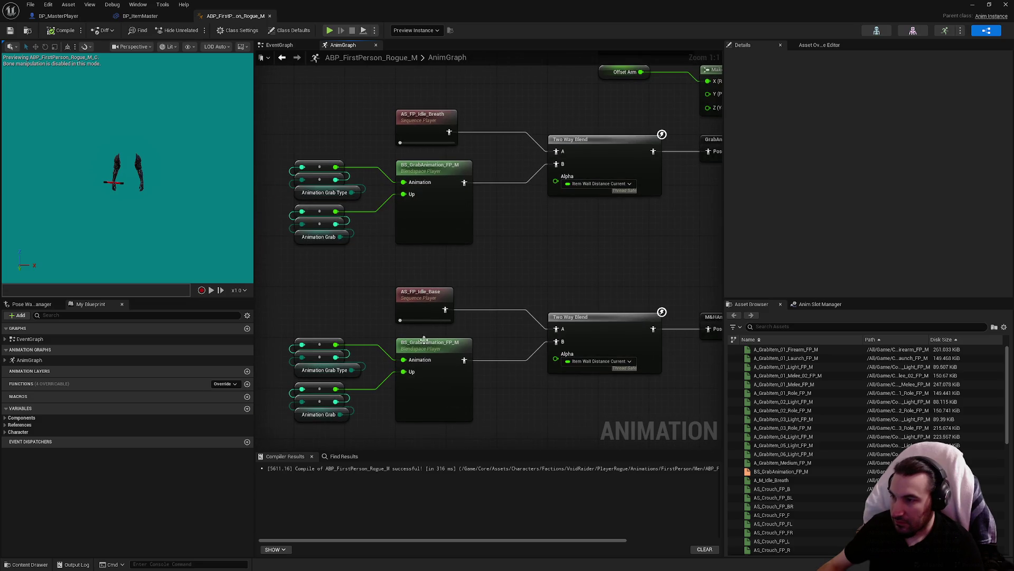
{"action": "left_click_drag", "start_coordinate": [551, 231], "coordinate": [475, 287]}
{"action": "scroll", "coordinate": [495, 288], "scroll_direction": "down", "scroll_amount": 5}
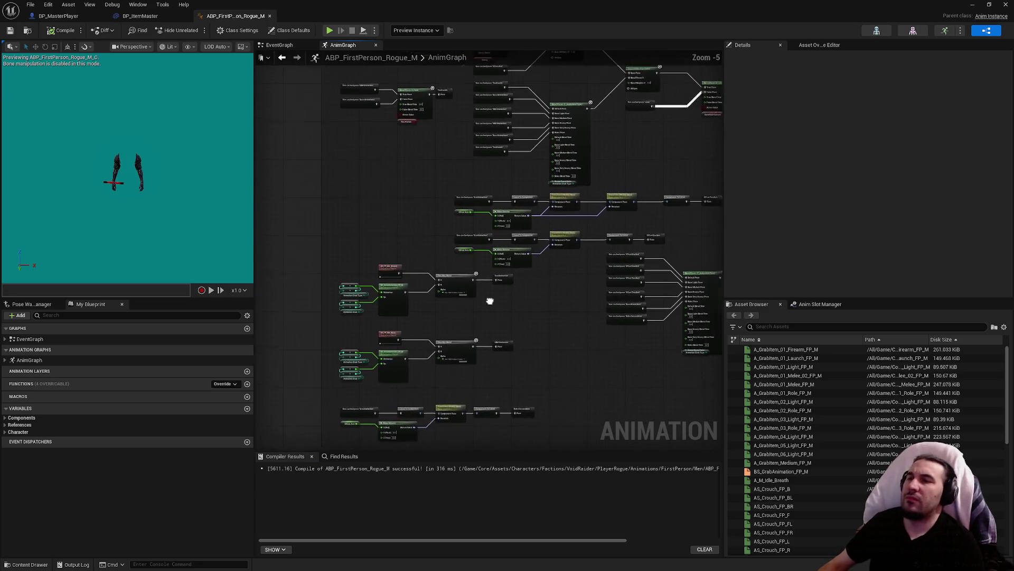
Pan to the Animation Grab Item comment and jump from a 'Twohands' cached pose to its source.
{"action": "scroll", "coordinate": [606, 320], "scroll_direction": "up", "scroll_amount": 5}
{"action": "mouse_move", "coordinate": [606, 319]}
{"action": "left_mouse_down"}
{"action": "mouse_move", "coordinate": [550, 280]}
{"action": "mouse_move", "coordinate": [518, 209]}
{"action": "mouse_move", "coordinate": [528, 364]}
{"action": "mouse_move", "coordinate": [564, 446]}
{"action": "left_mouse_up"}
{"action": "scroll", "coordinate": [518, 209], "scroll_direction": "down", "scroll_amount": 1}
{"action": "scroll", "coordinate": [555, 250], "scroll_direction": "down", "scroll_amount": 2}
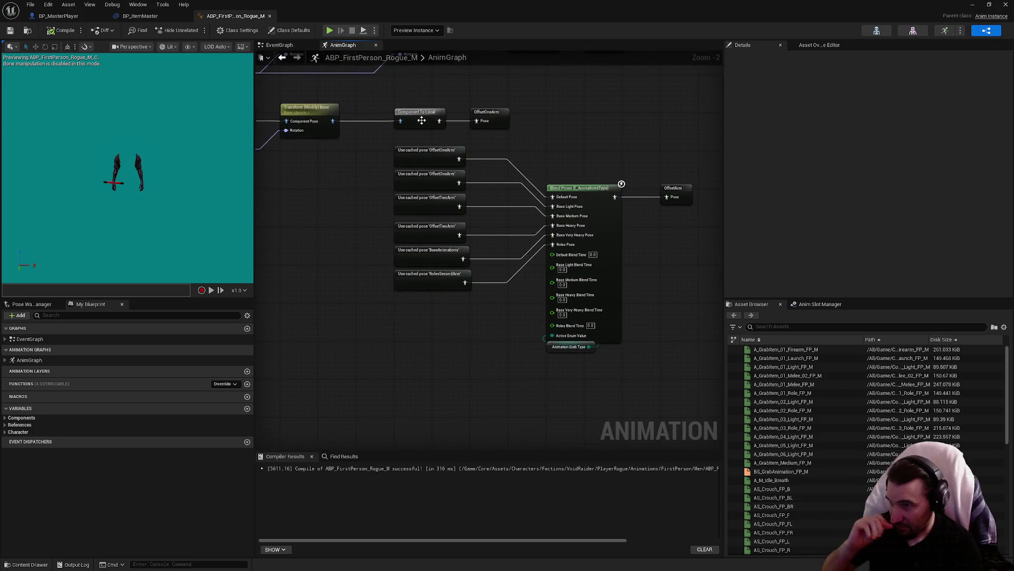
{"action": "scroll", "coordinate": [555, 249], "scroll_direction": "up", "scroll_amount": 2}
{"action": "left_click_drag", "start_coordinate": [555, 250], "coordinate": [715, 300]}
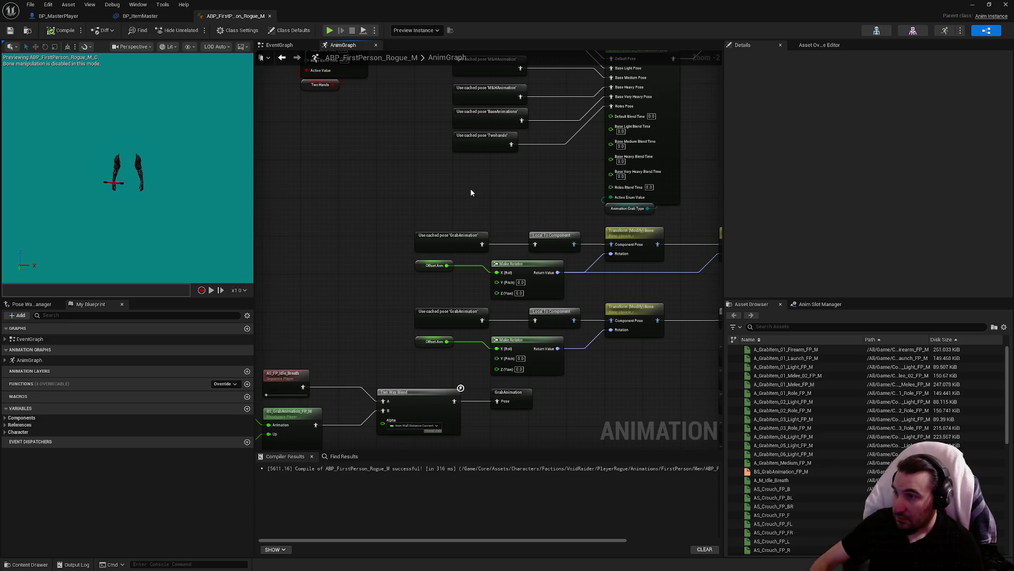
{"action": "mouse_move", "coordinate": [470, 190]}
{"action": "left_mouse_down"}
{"action": "mouse_move", "coordinate": [469, 232]}
{"action": "mouse_move", "coordinate": [502, 375]}
{"action": "left_mouse_up"}
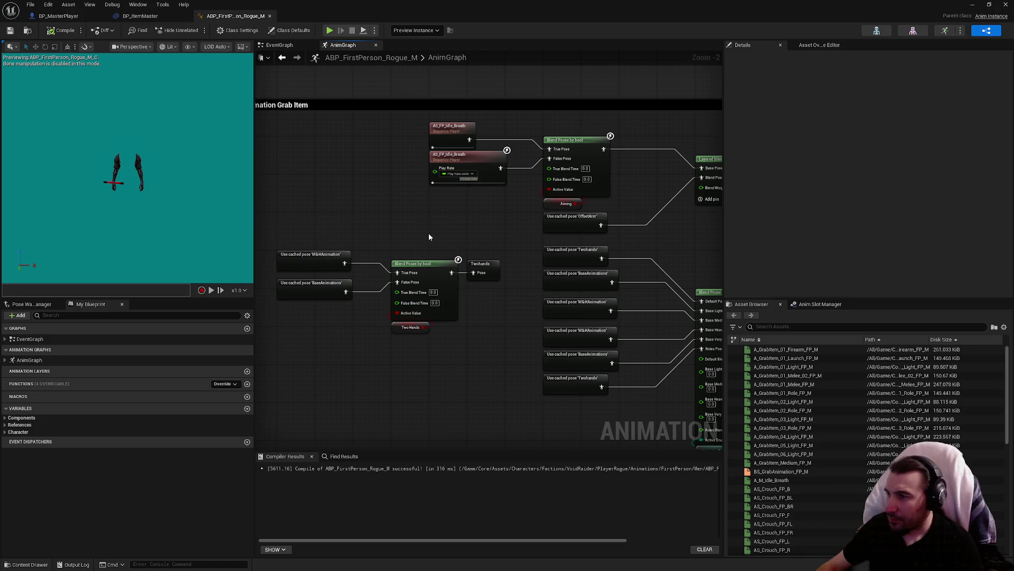
{"action": "left_click_drag", "start_coordinate": [371, 220], "coordinate": [338, 257]}
{"action": "left_click", "coordinate": [496, 367]}
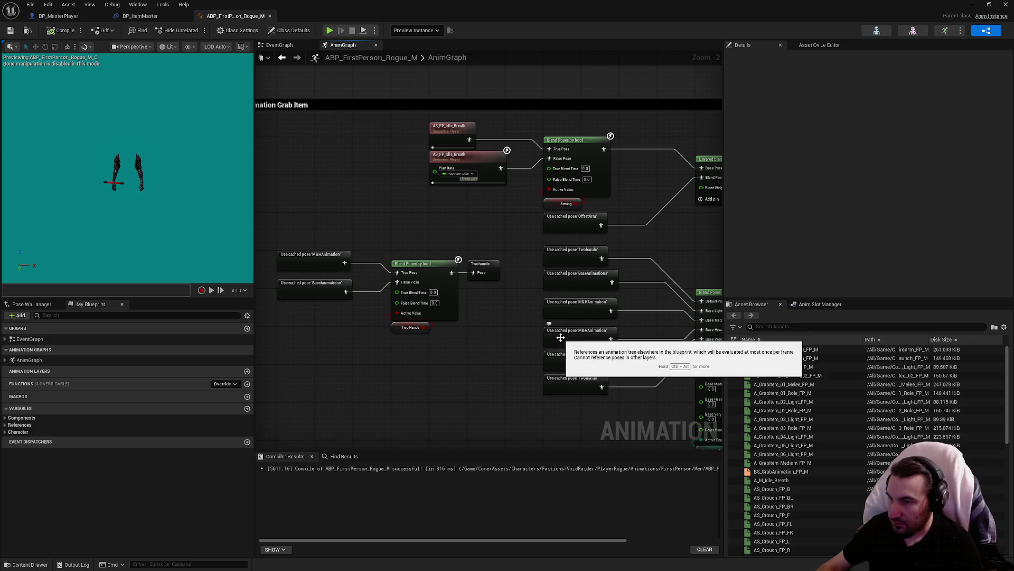
{"action": "double_click", "coordinate": [553, 389]}
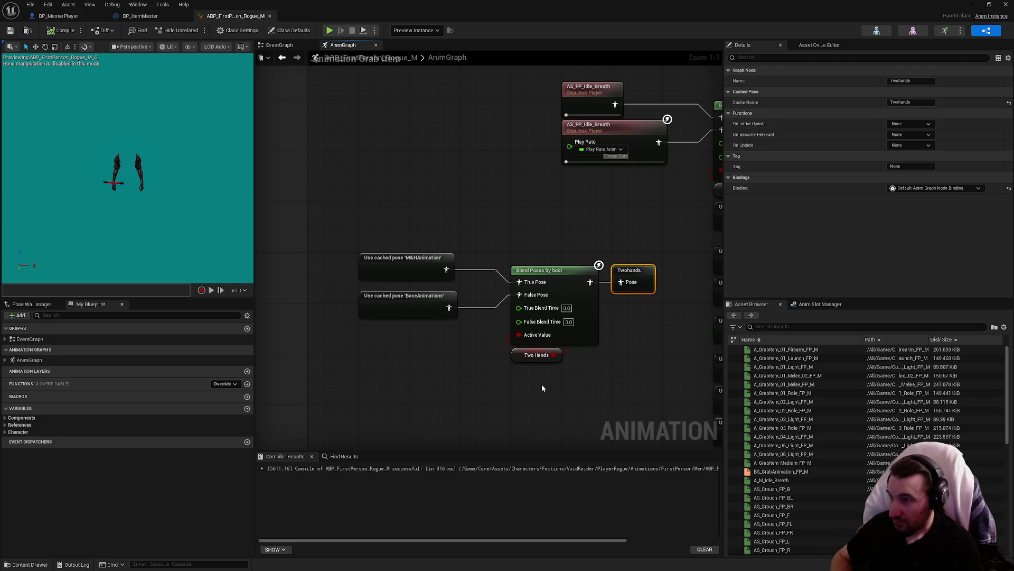
Inspect the Two Hands variable and the Blend Poses by bool settings feeding Shoot.
{"action": "left_click", "coordinate": [534, 358]}
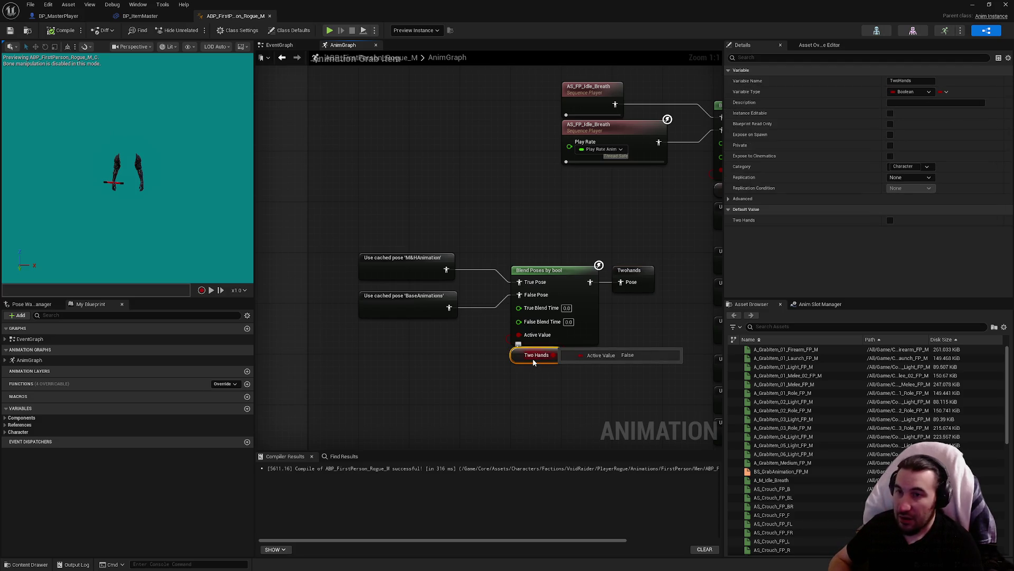
{"action": "left_click", "coordinate": [621, 339]}
{"action": "scroll", "coordinate": [624, 338], "scroll_direction": "down", "scroll_amount": 2}
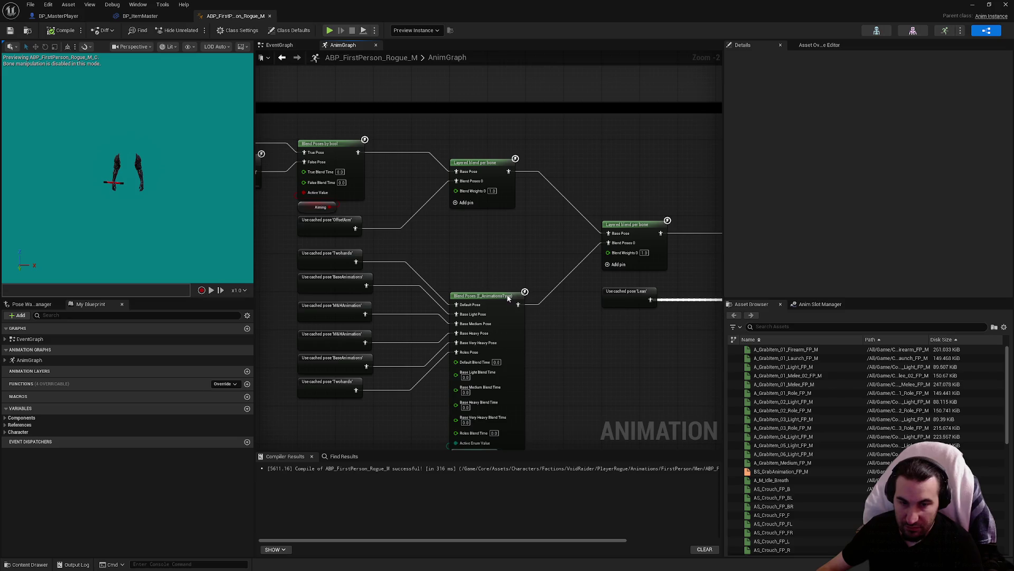
{"action": "left_click_drag", "start_coordinate": [470, 249], "coordinate": [563, 217]}
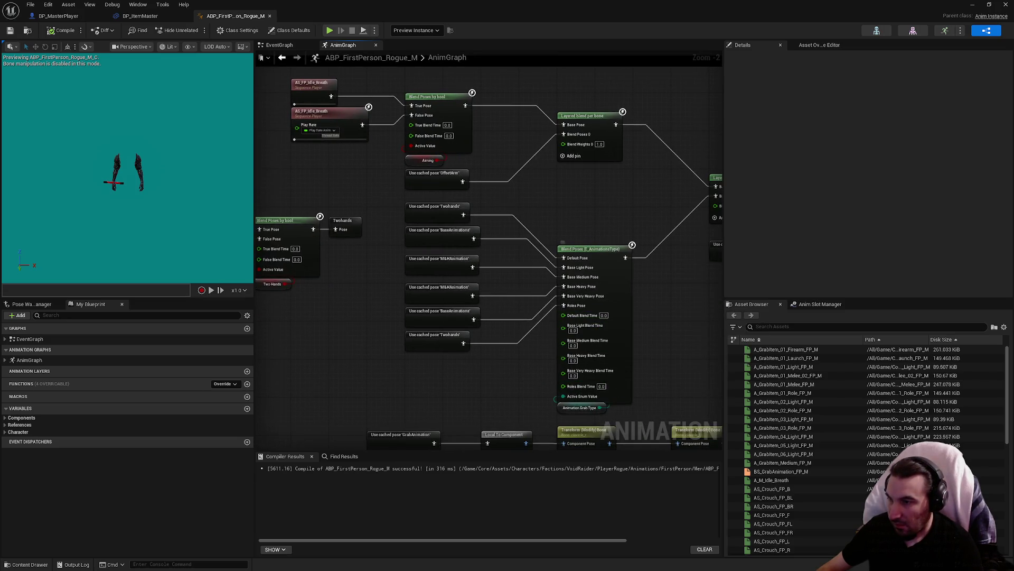
{"action": "mouse_move", "coordinate": [607, 372]}
{"action": "left_mouse_down"}
{"action": "mouse_move", "coordinate": [555, 267]}
{"action": "mouse_move", "coordinate": [406, 264]}
{"action": "mouse_move", "coordinate": [497, 321]}
{"action": "left_mouse_up"}
{"action": "left_click", "coordinate": [497, 321]}
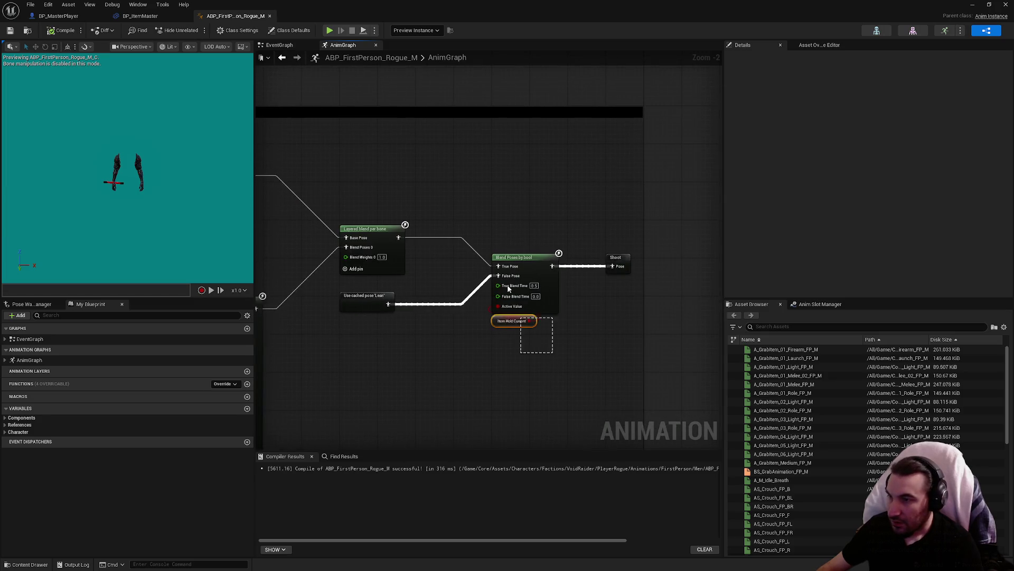
{"action": "left_click", "coordinate": [546, 296]}
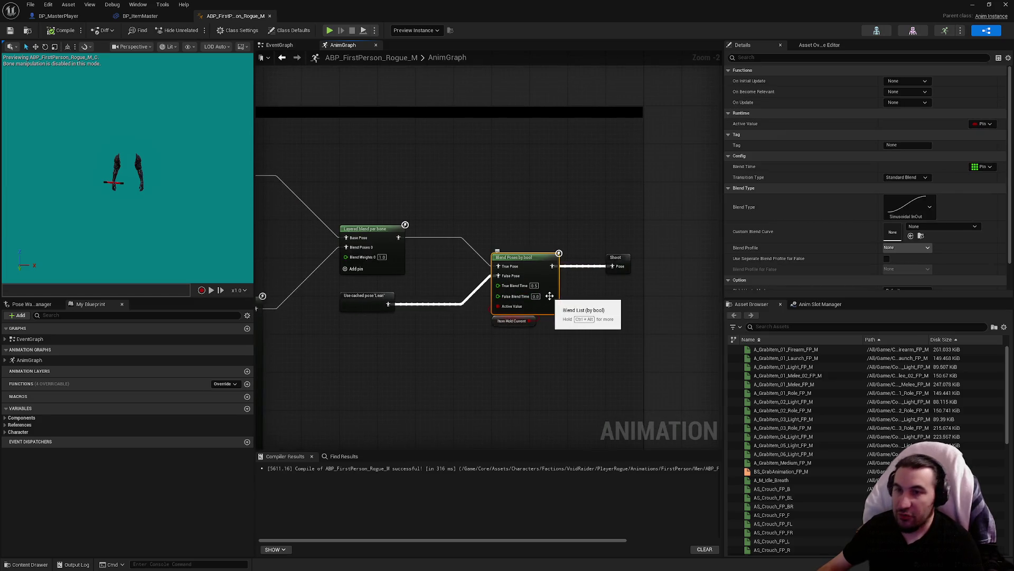
{"action": "scroll", "coordinate": [779, 179], "scroll_direction": "down", "scroll_amount": 1}
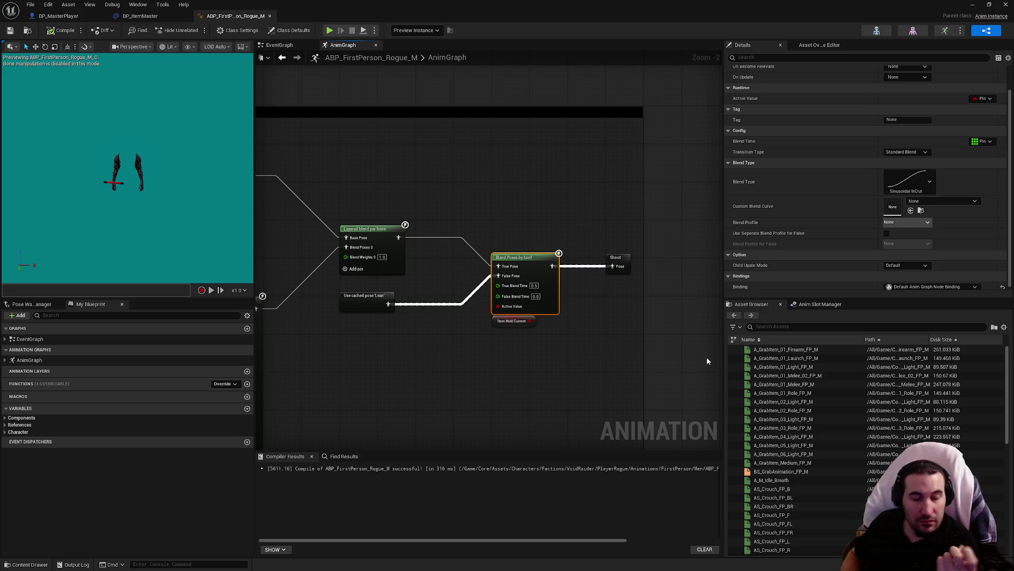
Switch to the EventGraph and pan to show more SET nodes.
{"action": "key", "text": "super"}
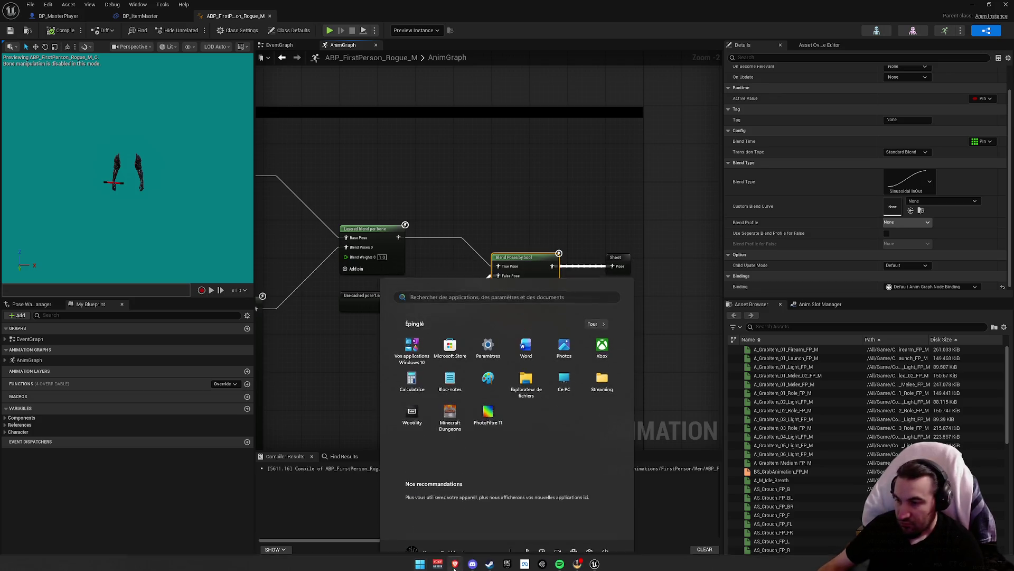
{"action": "key", "text": "super"}
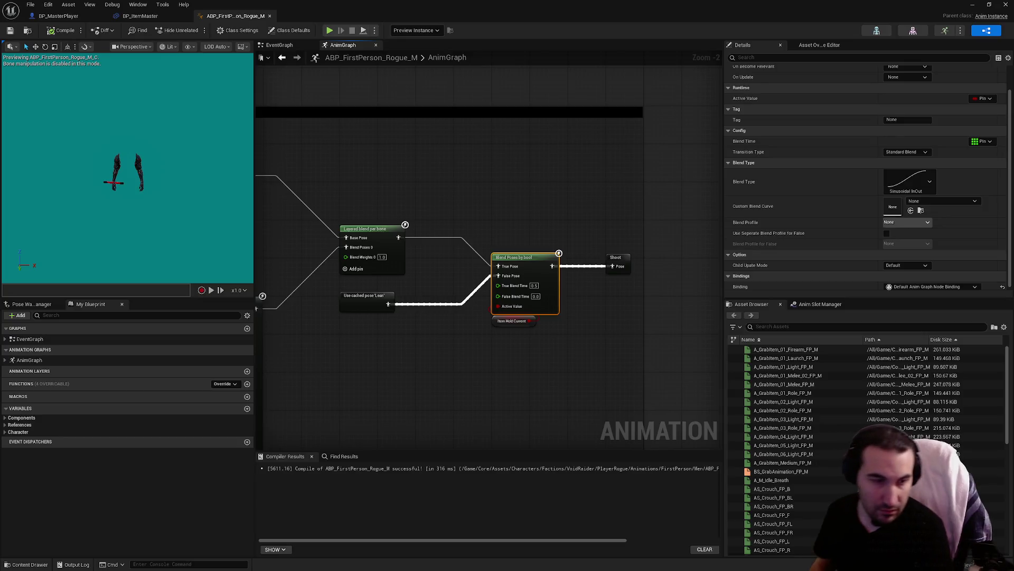
{"action": "left_click", "coordinate": [282, 45]}
{"action": "left_click_drag", "start_coordinate": [344, 148], "coordinate": [256, 165]}
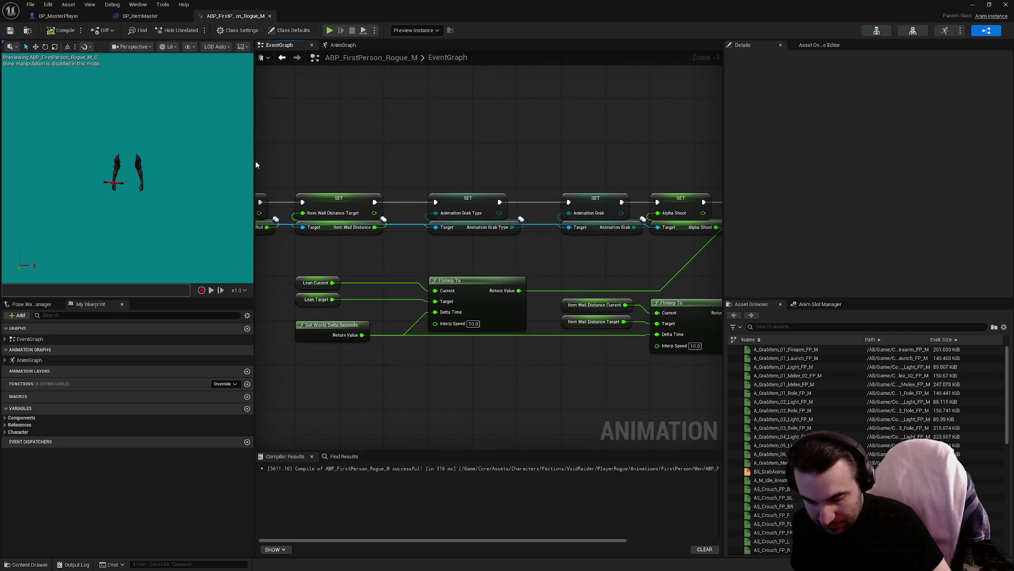
Pan the EventGraph past Set Base Settings to the Item Hold Progress !=, NOT, AND and Branch logic.
{"action": "mouse_move", "coordinate": [443, 157]}
{"action": "left_mouse_down"}
{"action": "mouse_move", "coordinate": [437, 190]}
{"action": "mouse_move", "coordinate": [484, 193]}
{"action": "left_mouse_up"}
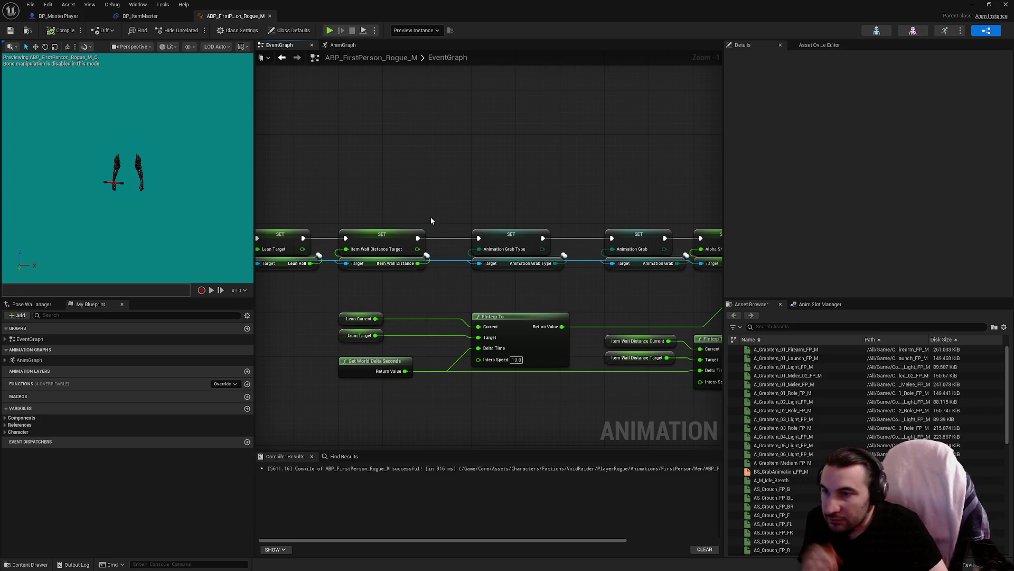
{"action": "right_click", "coordinate": [381, 268]}
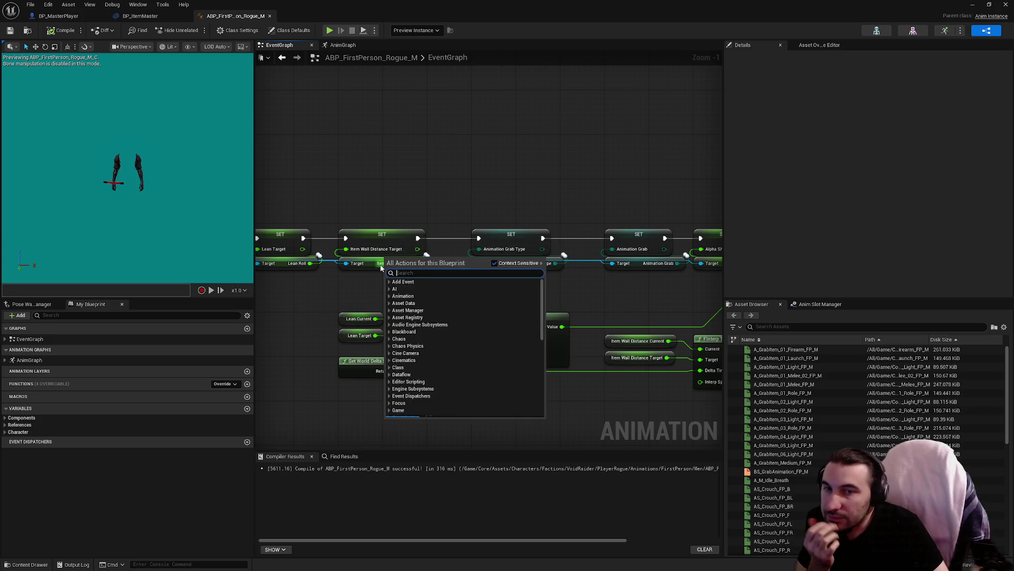
{"action": "left_click", "coordinate": [485, 177]}
{"action": "left_click_drag", "start_coordinate": [485, 176], "coordinate": [703, 163]}
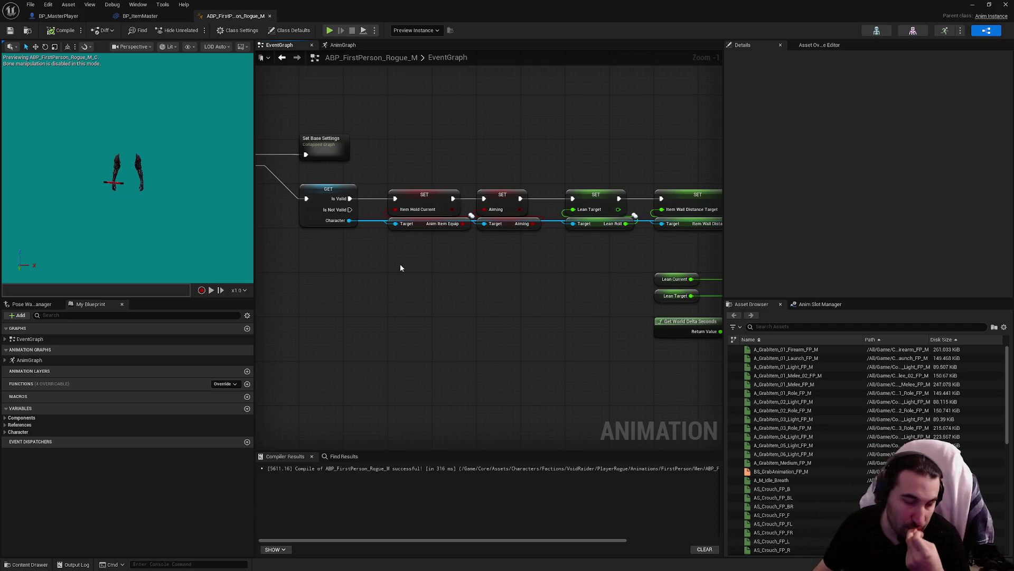
{"action": "mouse_move", "coordinate": [401, 267]}
{"action": "left_mouse_down"}
{"action": "mouse_move", "coordinate": [384, 283]}
{"action": "mouse_move", "coordinate": [480, 222]}
{"action": "mouse_move", "coordinate": [483, 264]}
{"action": "mouse_move", "coordinate": [541, 241]}
{"action": "left_mouse_up"}
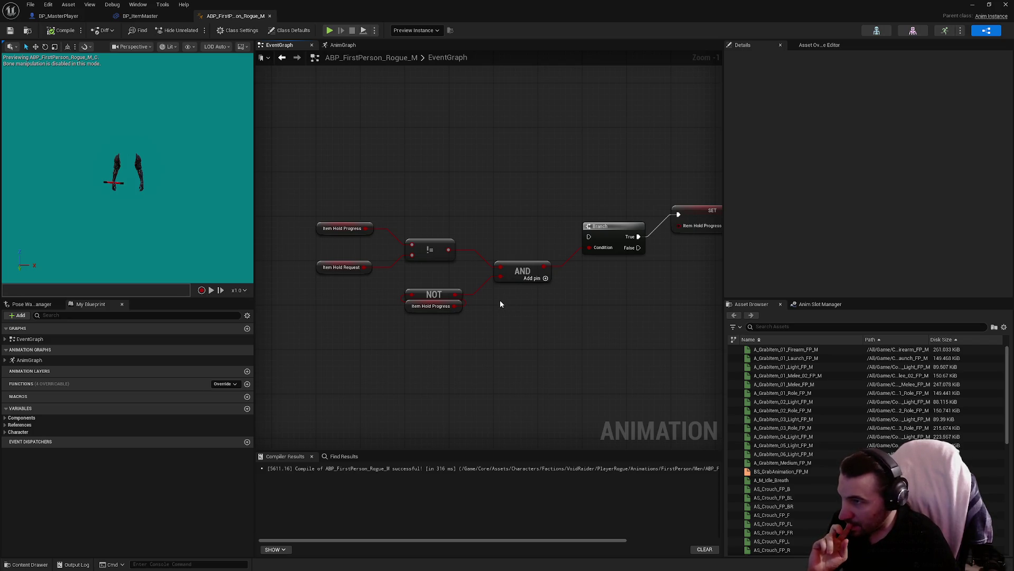
{"action": "mouse_move", "coordinate": [498, 311]}
{"action": "left_mouse_down"}
{"action": "mouse_move", "coordinate": [410, 301]}
{"action": "mouse_move", "coordinate": [438, 274]}
{"action": "mouse_move", "coordinate": [255, 262]}
{"action": "left_mouse_up"}
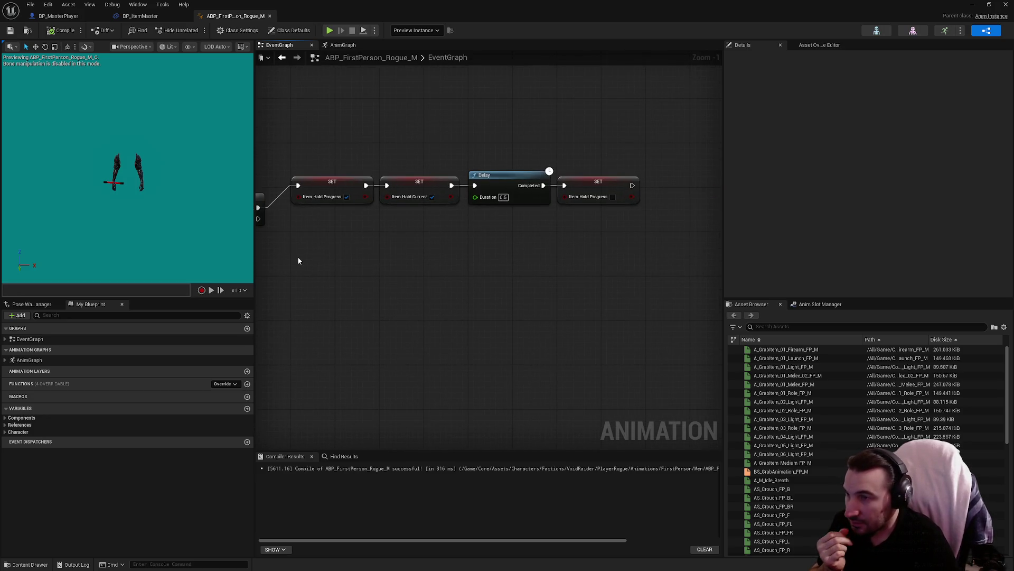
{"action": "left_click", "coordinate": [480, 176]}
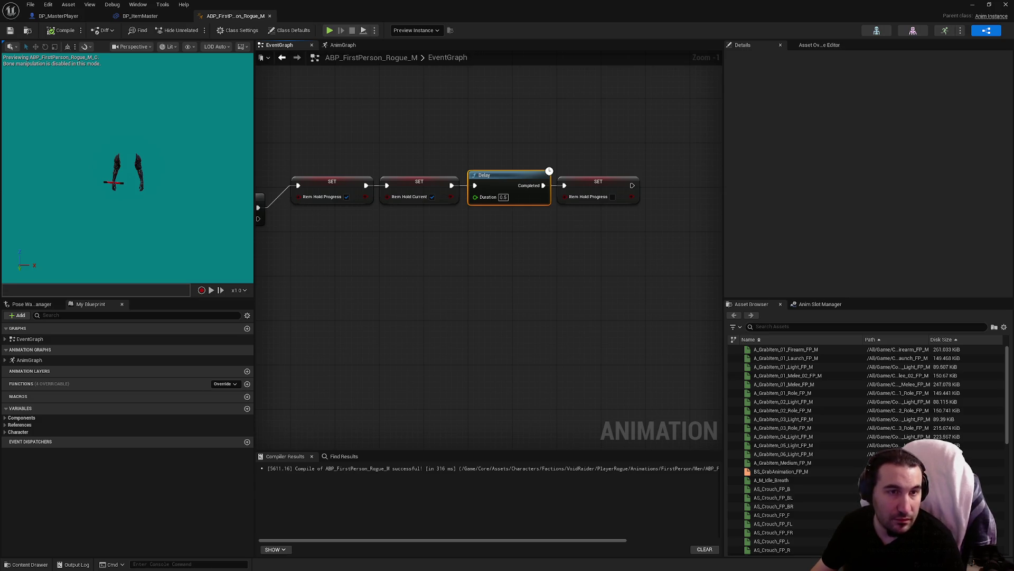
{"action": "scroll", "coordinate": [517, 351], "scroll_direction": "down", "scroll_amount": 3}
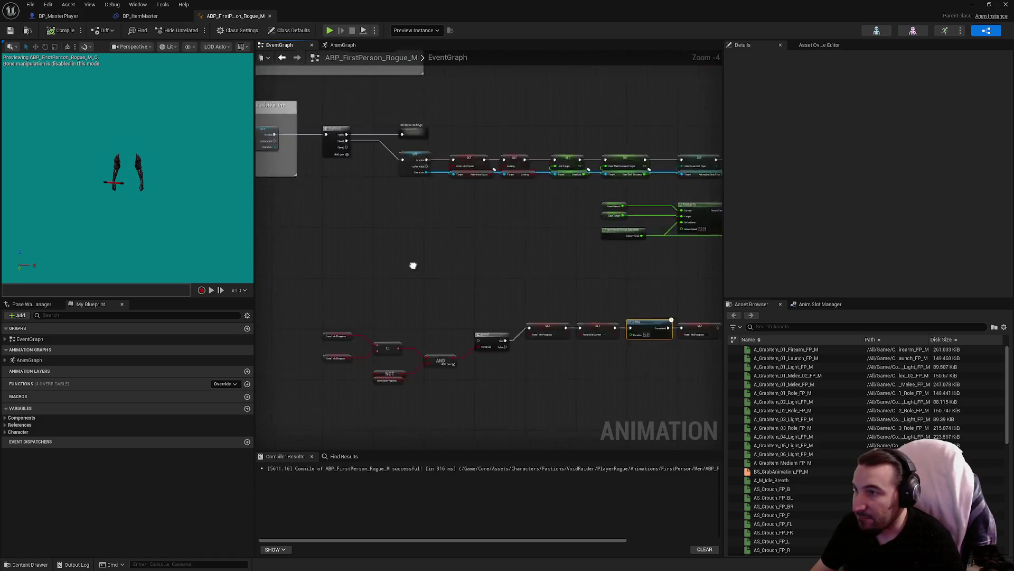
{"action": "scroll", "coordinate": [413, 265], "scroll_direction": "up", "scroll_amount": 4}
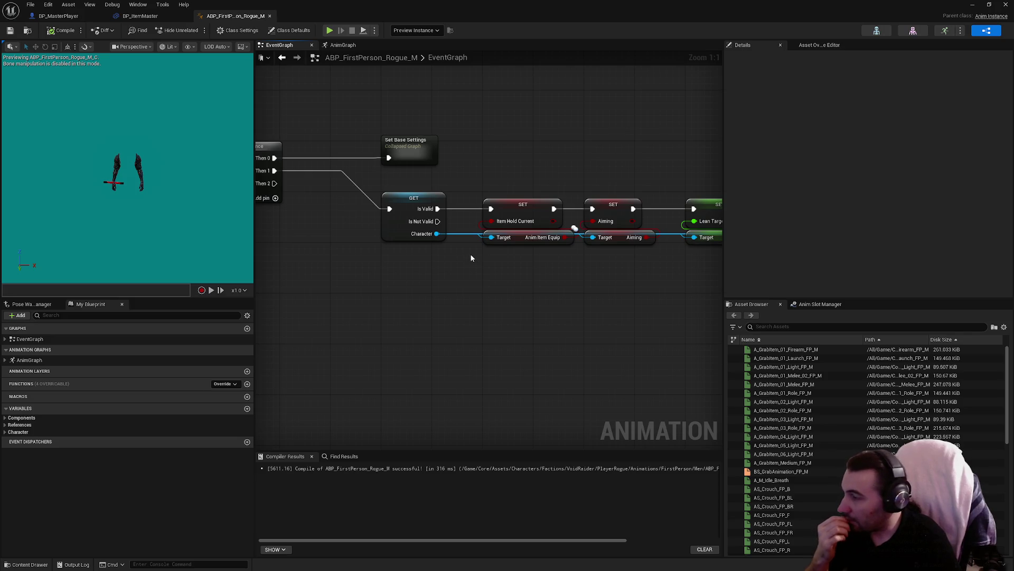
{"action": "mouse_move", "coordinate": [464, 251]}
{"action": "left_mouse_down"}
{"action": "mouse_move", "coordinate": [404, 261]}
{"action": "mouse_move", "coordinate": [400, 242]}
{"action": "mouse_move", "coordinate": [488, 126]}
{"action": "mouse_move", "coordinate": [394, 174]}
{"action": "left_mouse_up"}
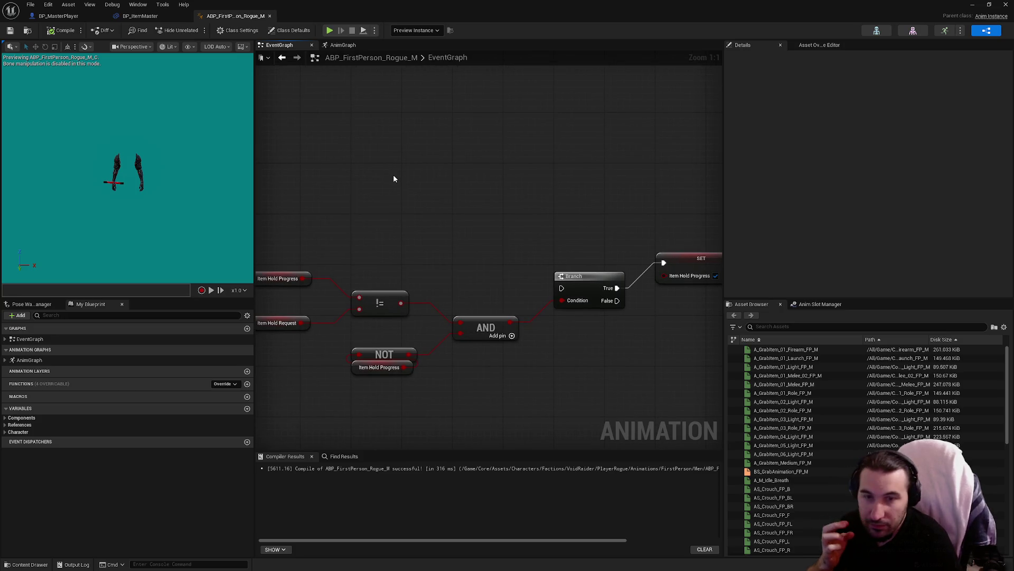
{"action": "scroll", "coordinate": [395, 177], "scroll_direction": "down", "scroll_amount": 1}
{"action": "left_click_drag", "start_coordinate": [336, 185], "coordinate": [374, 403]}
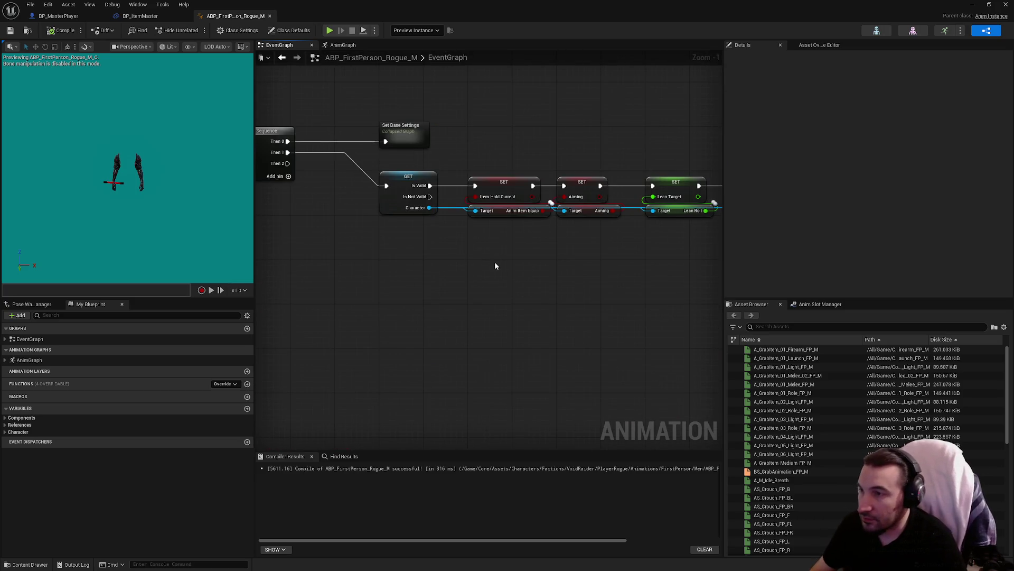
{"action": "left_click", "coordinate": [502, 207]}
{"action": "key", "text": "ctrl+c"}
Paste a SET node near the Branch and create a new Branch wired to it.
{"action": "left_click_drag", "start_coordinate": [509, 347], "coordinate": [408, 313]}
{"action": "key", "text": "ctrl+v"}
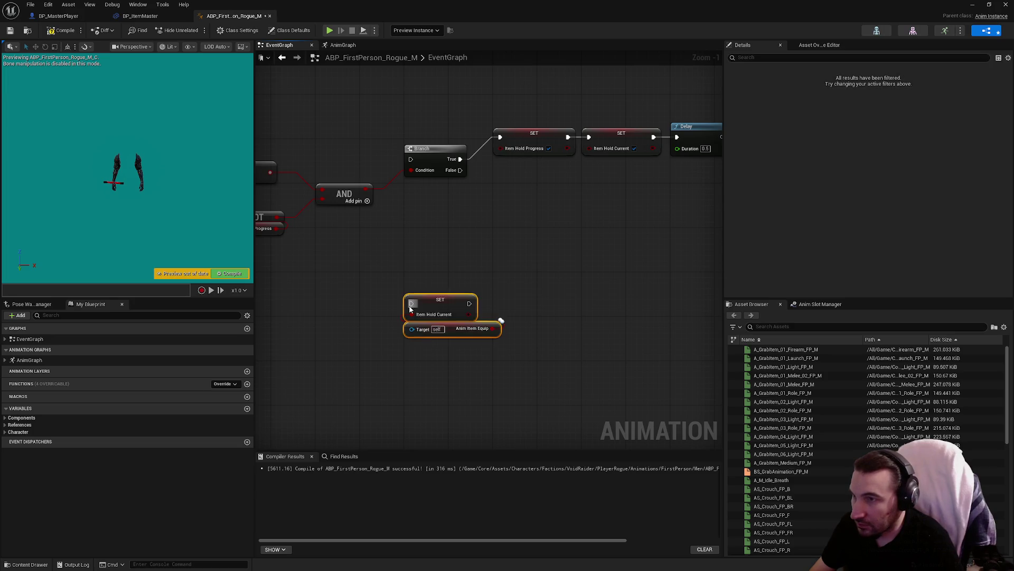
{"action": "scroll", "coordinate": [409, 309], "scroll_direction": "up", "scroll_amount": 1}
{"action": "left_click_drag", "start_coordinate": [475, 316], "coordinate": [568, 322]}
{"action": "type", "text": "br"}
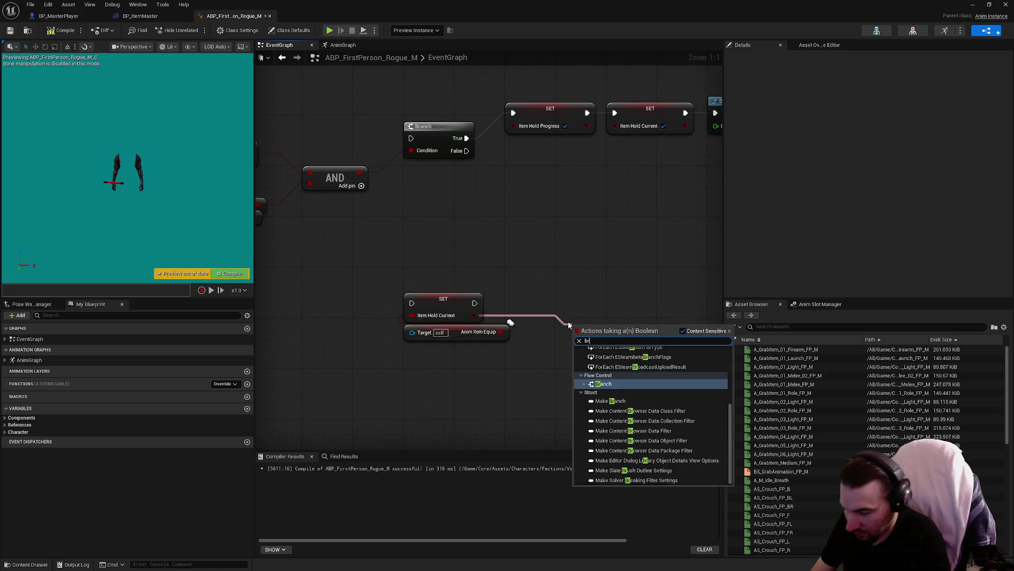
{"action": "type", "text": "anch"}
{"action": "key", "text": "Return"}
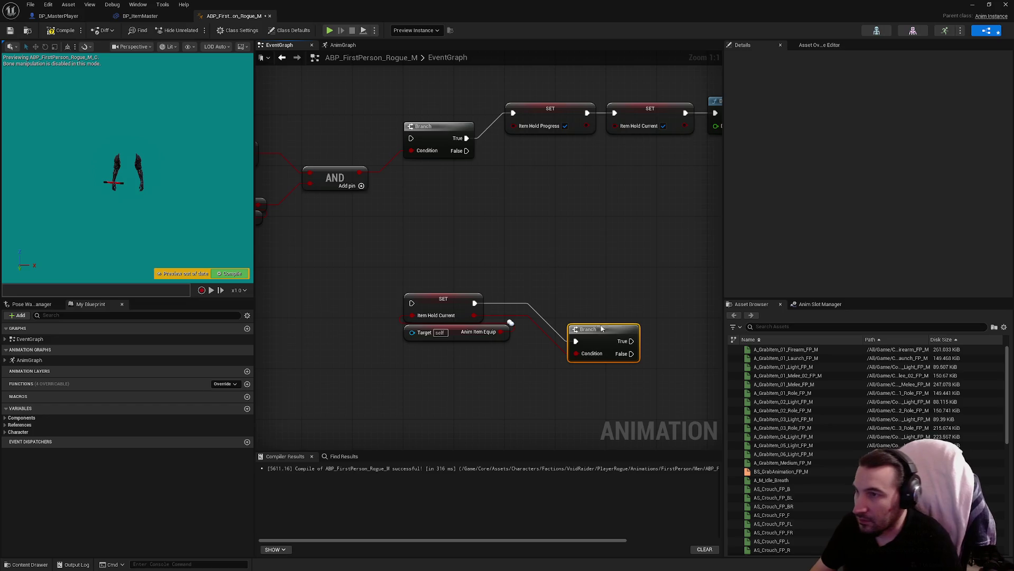
{"action": "left_click_drag", "start_coordinate": [602, 329], "coordinate": [589, 291]}
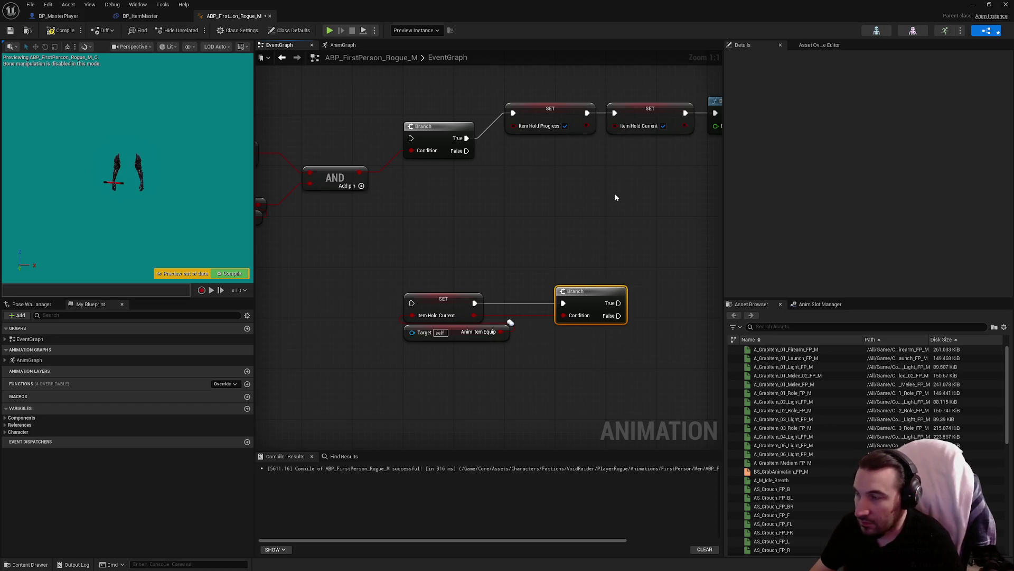
Swap in the SET Item Hold Progress node, fed by Anim Item Equip and executing into the Branch.
{"action": "mouse_move", "coordinate": [616, 197]}
{"action": "left_mouse_down"}
{"action": "mouse_move", "coordinate": [567, 200]}
{"action": "mouse_move", "coordinate": [516, 245]}
{"action": "mouse_move", "coordinate": [391, 132]}
{"action": "mouse_move", "coordinate": [580, 164]}
{"action": "mouse_move", "coordinate": [540, 195]}
{"action": "left_mouse_up"}
{"action": "left_click", "coordinate": [540, 187]}
{"action": "key", "text": "ctrl+x"}
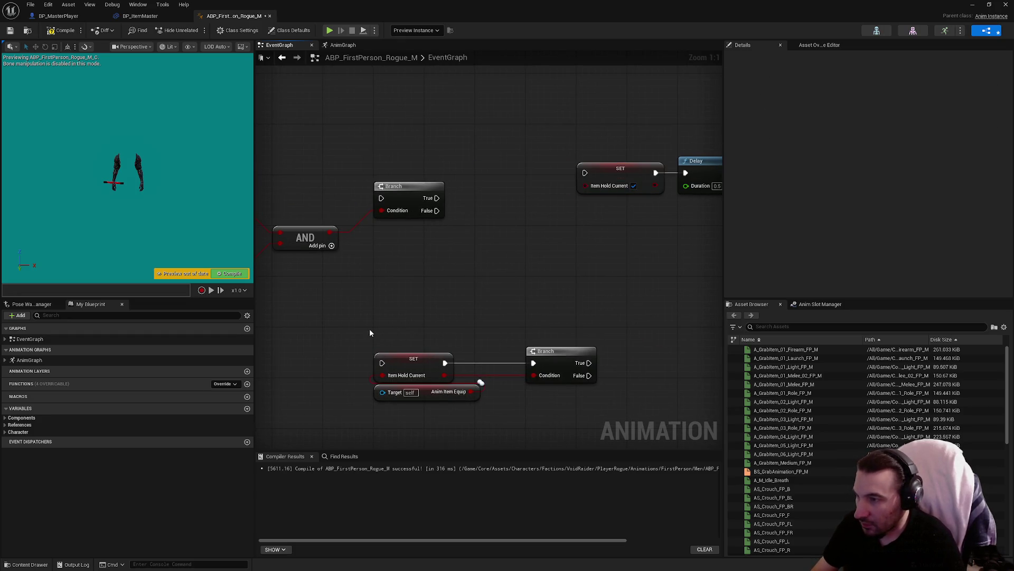
{"action": "key", "text": "ctrl+v"}
{"action": "left_click", "coordinate": [412, 372]}
{"action": "key", "text": "Delete"}
{"action": "left_click_drag", "start_coordinate": [412, 337], "coordinate": [414, 363]}
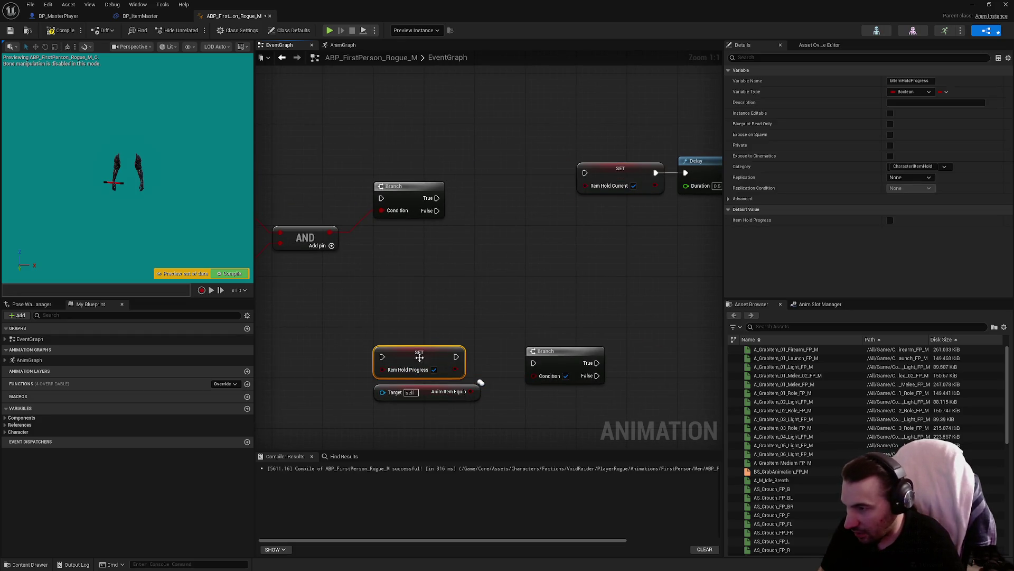
{"action": "left_click_drag", "start_coordinate": [470, 392], "coordinate": [382, 375]}
{"action": "left_click", "coordinate": [526, 319]}
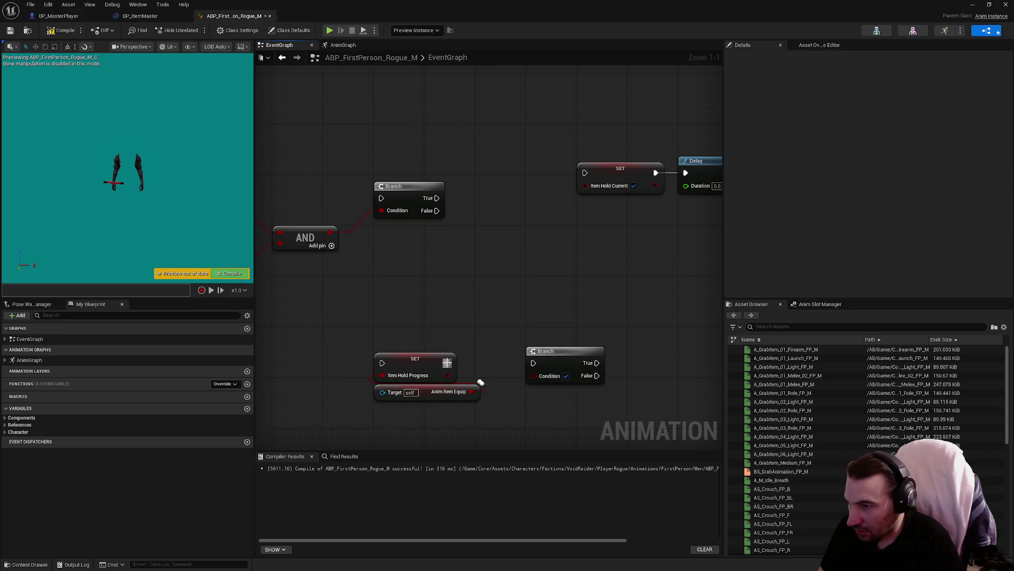
{"action": "left_click_drag", "start_coordinate": [448, 363], "coordinate": [534, 363]}
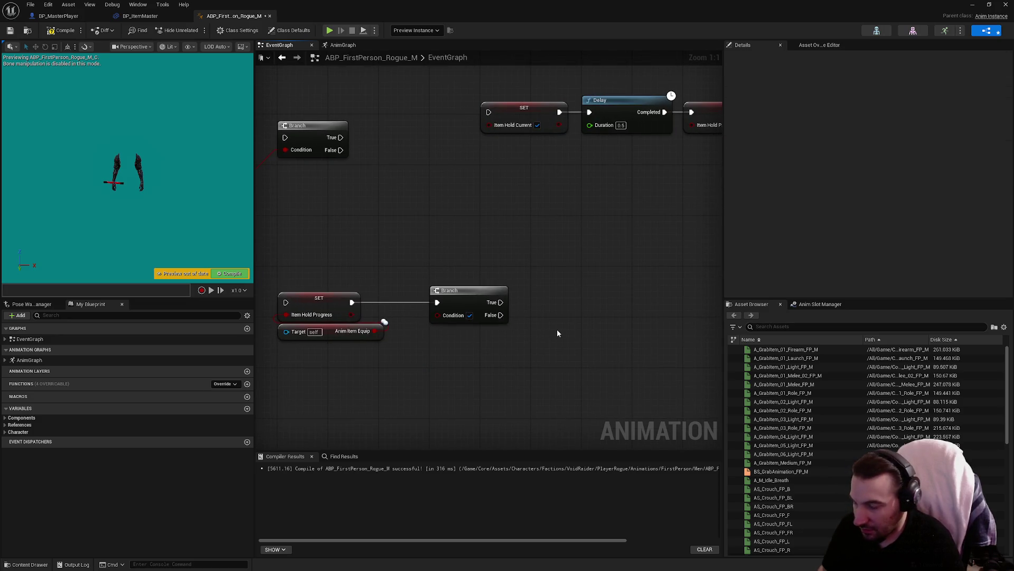
Add two Do Once nodes on Branch True and False, with Item Hold Progress as the condition.
{"action": "right_click", "coordinate": [558, 333]}
{"action": "type", "text": "do once"}
{"action": "key", "text": "Return"}
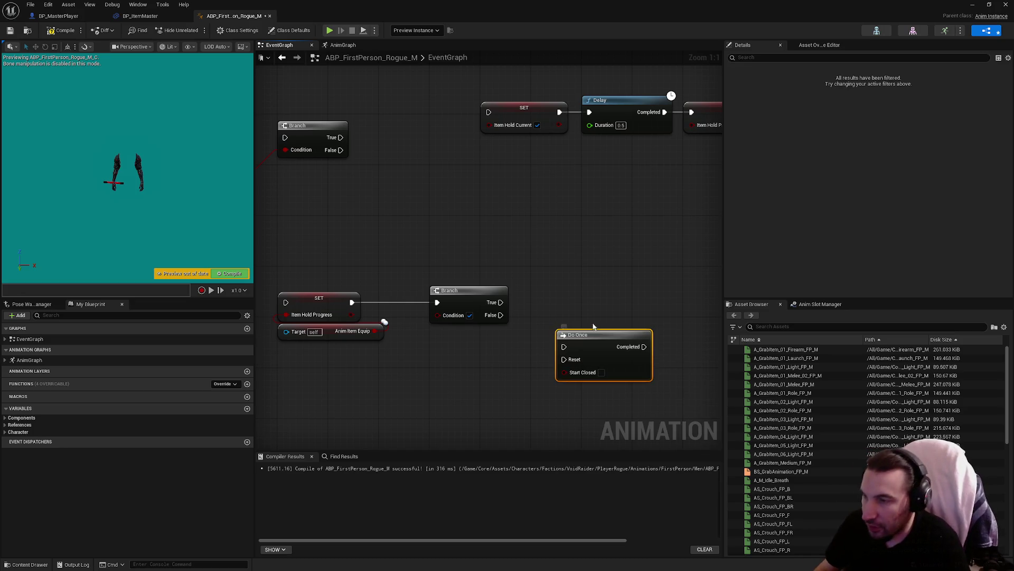
{"action": "left_click_drag", "start_coordinate": [593, 334], "coordinate": [620, 246]}
{"action": "key", "text": "ctrl+d"}
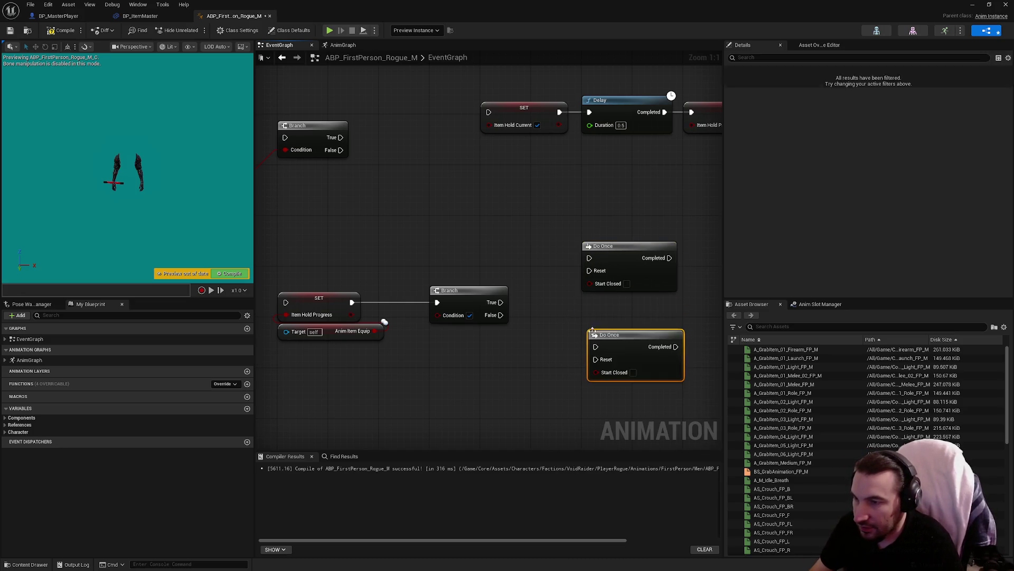
{"action": "left_click_drag", "start_coordinate": [592, 330], "coordinate": [586, 319]}
{"action": "left_click_drag", "start_coordinate": [501, 302], "coordinate": [589, 258]}
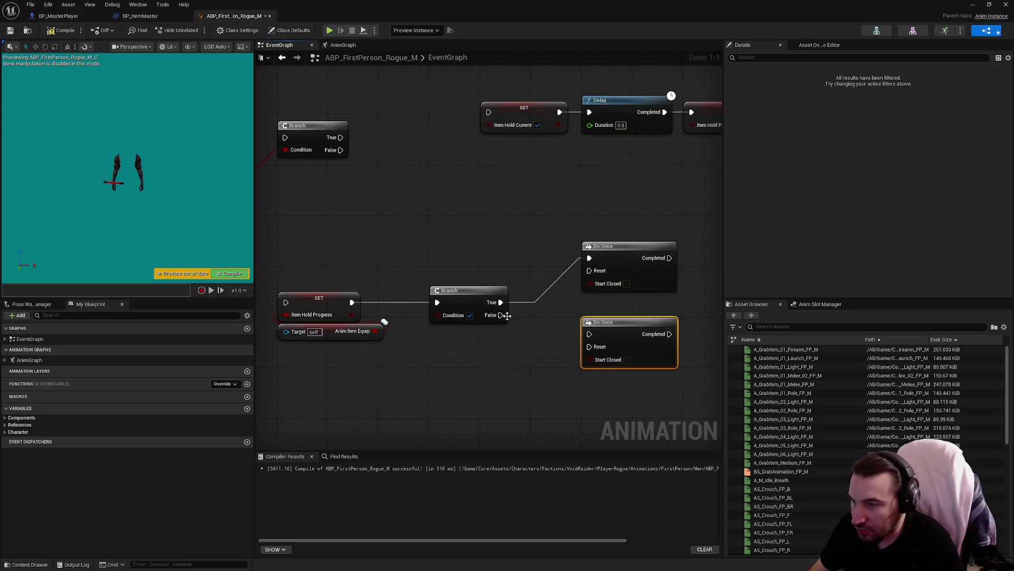
{"action": "left_click_drag", "start_coordinate": [501, 315], "coordinate": [610, 340]}
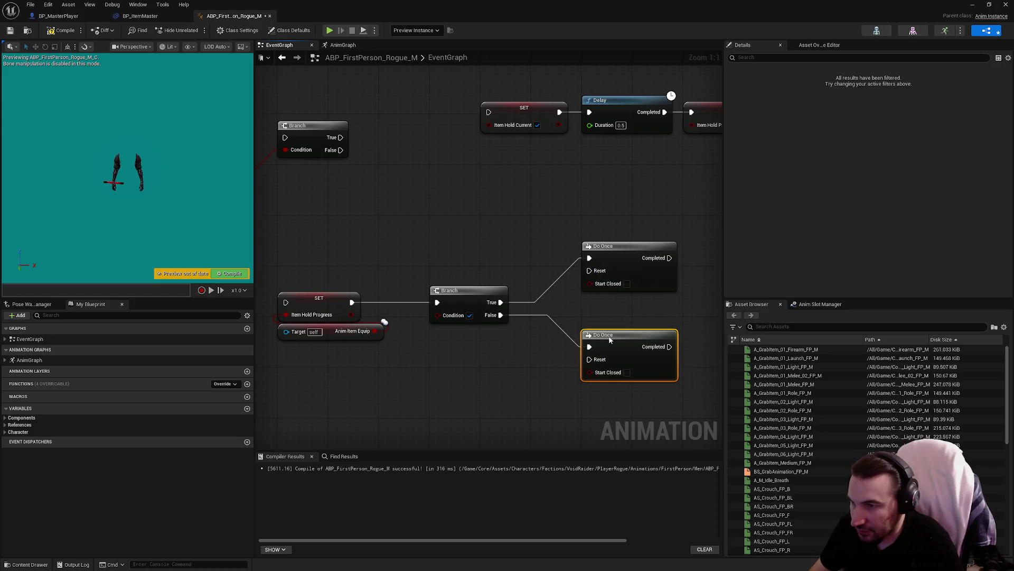
{"action": "left_click", "coordinate": [616, 271]}
{"action": "left_click_drag", "start_coordinate": [585, 210], "coordinate": [503, 222]}
{"action": "left_click_drag", "start_coordinate": [376, 350], "coordinate": [456, 350]}
{"action": "left_click_drag", "start_coordinate": [389, 318], "coordinate": [475, 318]}
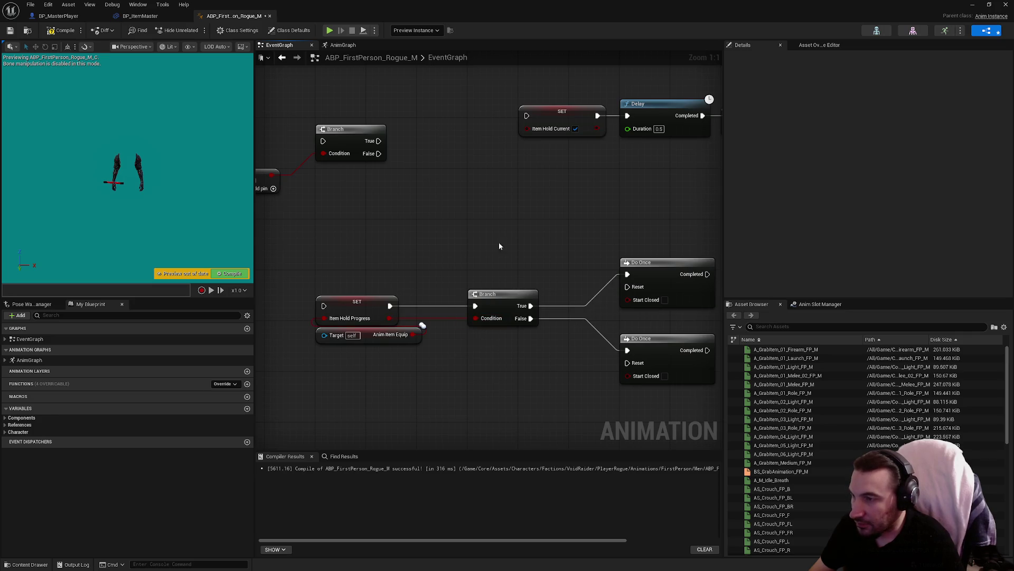
Paste SET Item Hold Current after each Do Once: upper set true, lower false.
{"action": "mouse_move", "coordinate": [499, 246]}
{"action": "left_mouse_down"}
{"action": "mouse_move", "coordinate": [601, 280]}
{"action": "mouse_move", "coordinate": [552, 285]}
{"action": "mouse_move", "coordinate": [536, 335]}
{"action": "left_mouse_up"}
{"action": "key", "text": "ctrl+c"}
{"action": "key", "text": "ctrl+v"}
{"action": "mouse_move", "coordinate": [547, 369]}
{"action": "left_mouse_down"}
{"action": "mouse_move", "coordinate": [559, 368]}
{"action": "mouse_move", "coordinate": [465, 369]}
{"action": "left_mouse_up"}
{"action": "left_click", "coordinate": [602, 380]}
{"action": "mouse_move", "coordinate": [547, 424]}
{"action": "left_mouse_down"}
{"action": "mouse_move", "coordinate": [562, 326]}
{"action": "mouse_move", "coordinate": [604, 342]}
{"action": "mouse_move", "coordinate": [495, 353]}
{"action": "left_mouse_up"}
{"action": "key", "text": "ctrl+v"}
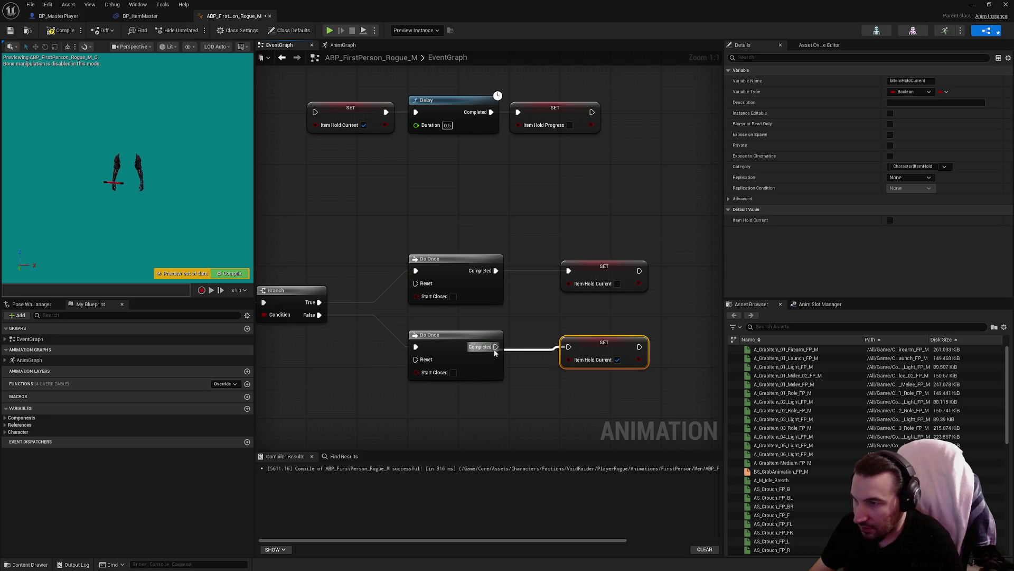
{"action": "left_click", "coordinate": [617, 359]}
{"action": "left_click", "coordinate": [614, 310]}
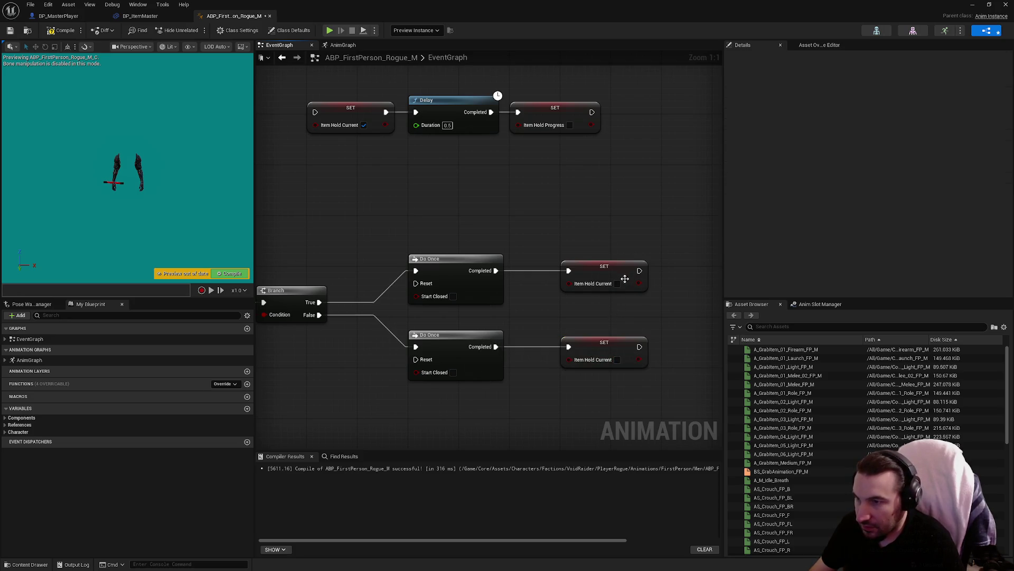
{"action": "left_click", "coordinate": [617, 283]}
{"action": "scroll", "coordinate": [593, 303], "scroll_direction": "down", "scroll_amount": 2}
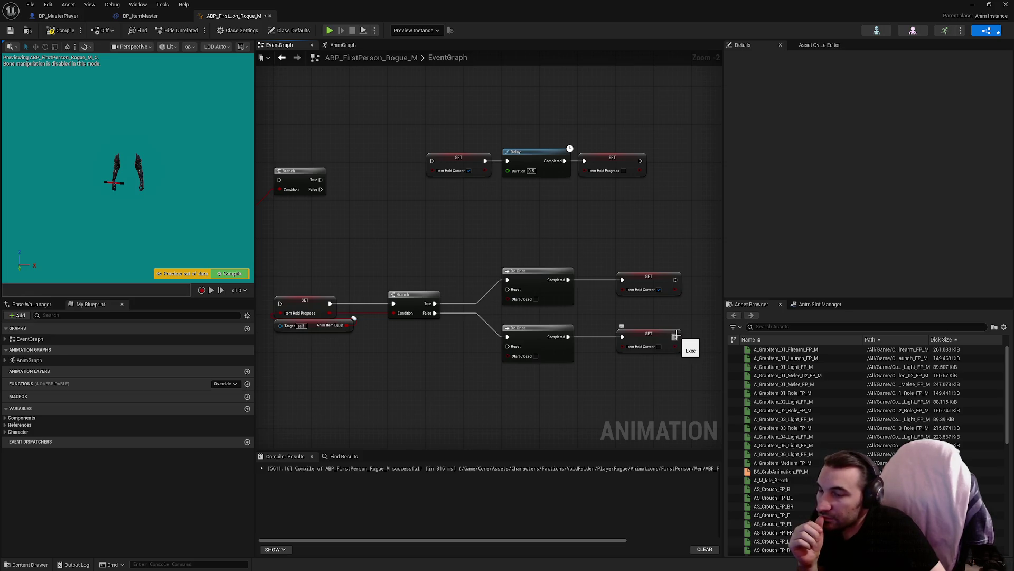
Delete the lower Branch and Do Once nodes and select the SET, Delay and SET nodes.
{"action": "left_click_drag", "start_coordinate": [660, 320], "coordinate": [457, 282]}
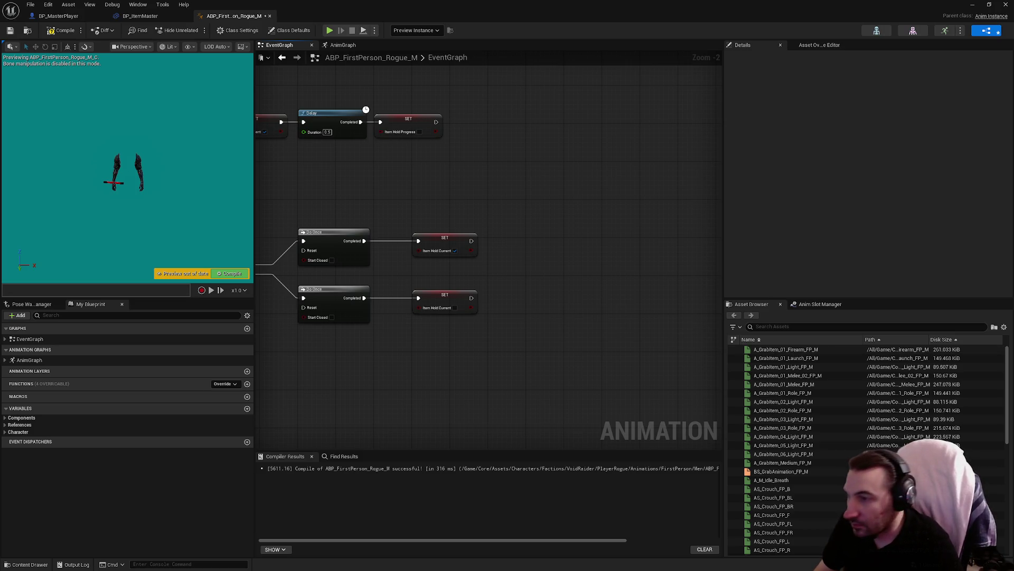
{"action": "scroll", "coordinate": [553, 232], "scroll_direction": "up", "scroll_amount": 2}
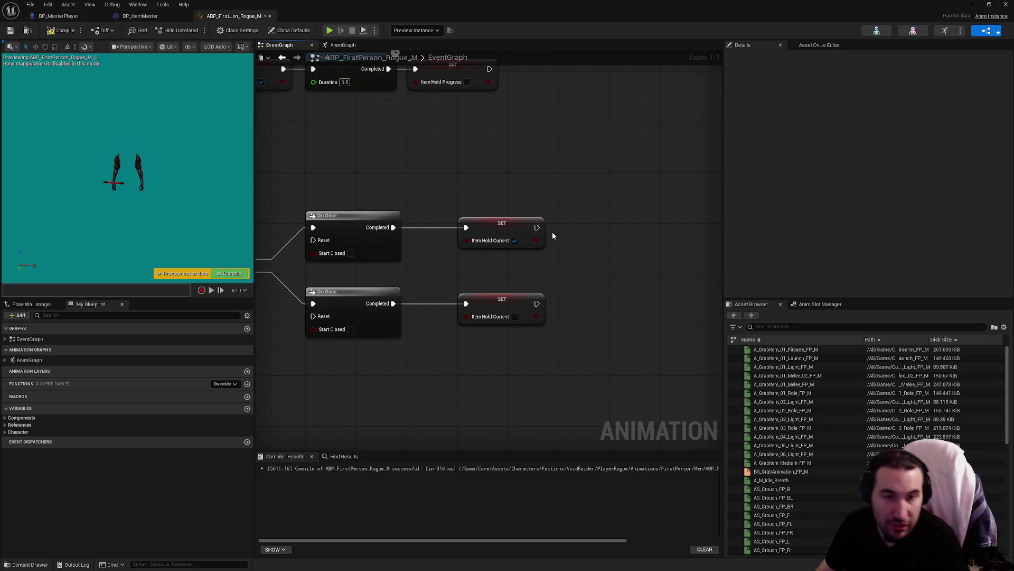
{"action": "scroll", "coordinate": [553, 236], "scroll_direction": "down", "scroll_amount": 3}
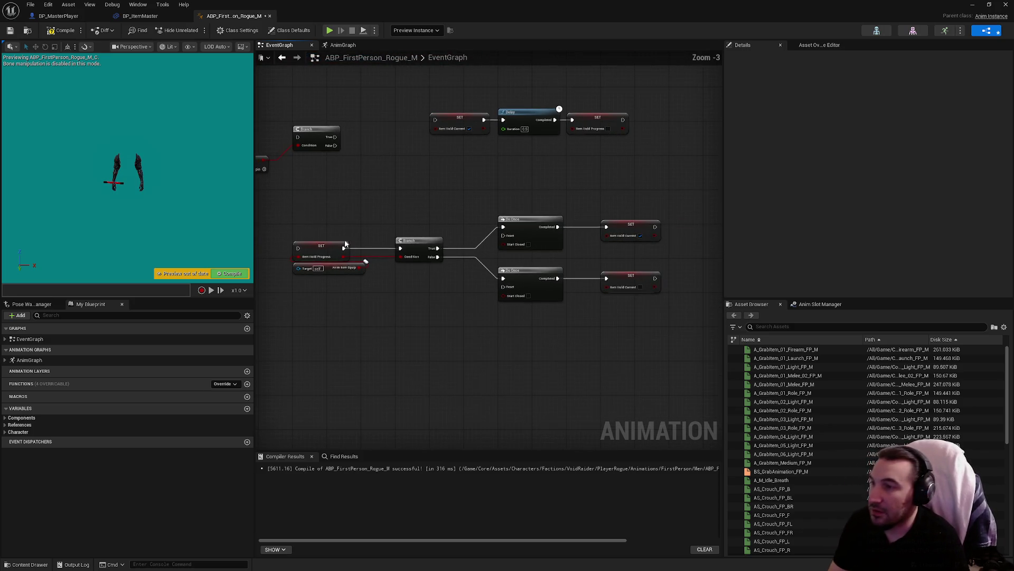
{"action": "left_click_drag", "start_coordinate": [280, 232], "coordinate": [669, 310]}
{"action": "key", "text": "Delete"}
{"action": "left_click_drag", "start_coordinate": [651, 253], "coordinate": [485, 201]}
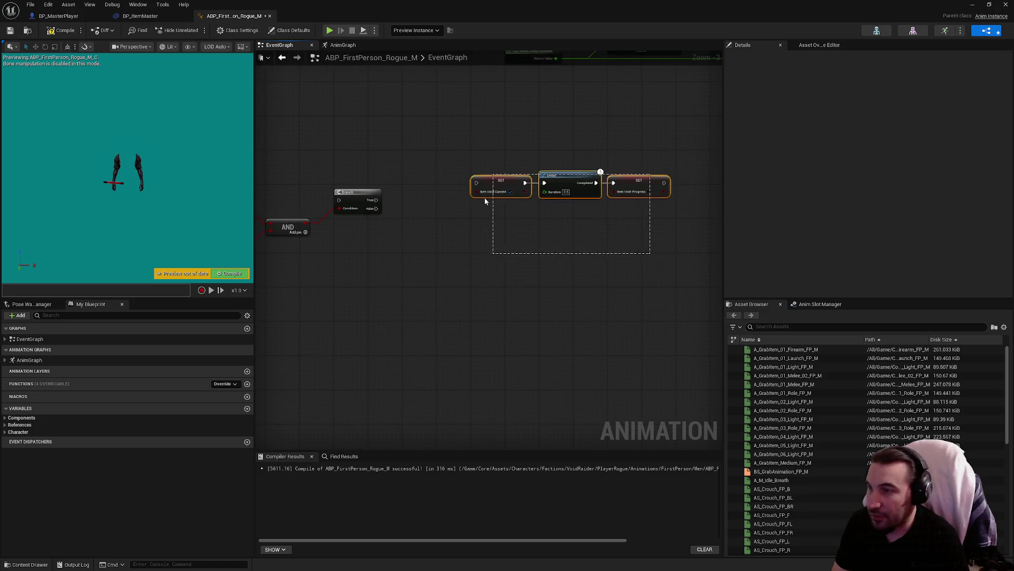
{"action": "scroll", "coordinate": [570, 316], "scroll_direction": "down", "scroll_amount": 2}
{"action": "scroll", "coordinate": [390, 390], "scroll_direction": "up", "scroll_amount": 2}
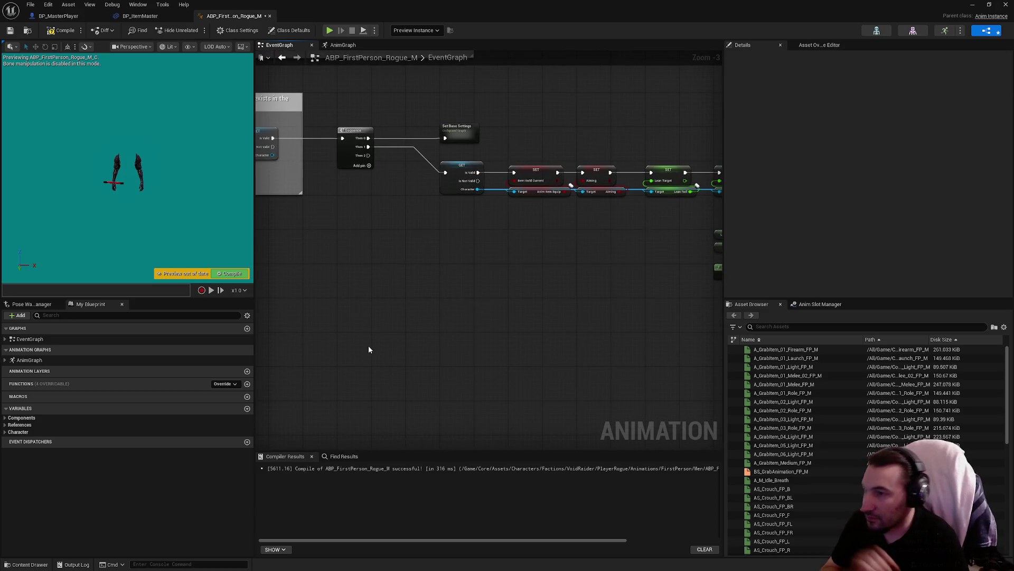
Expand the Character variable category in My Blueprint.
{"action": "left_click", "coordinate": [6, 425]}
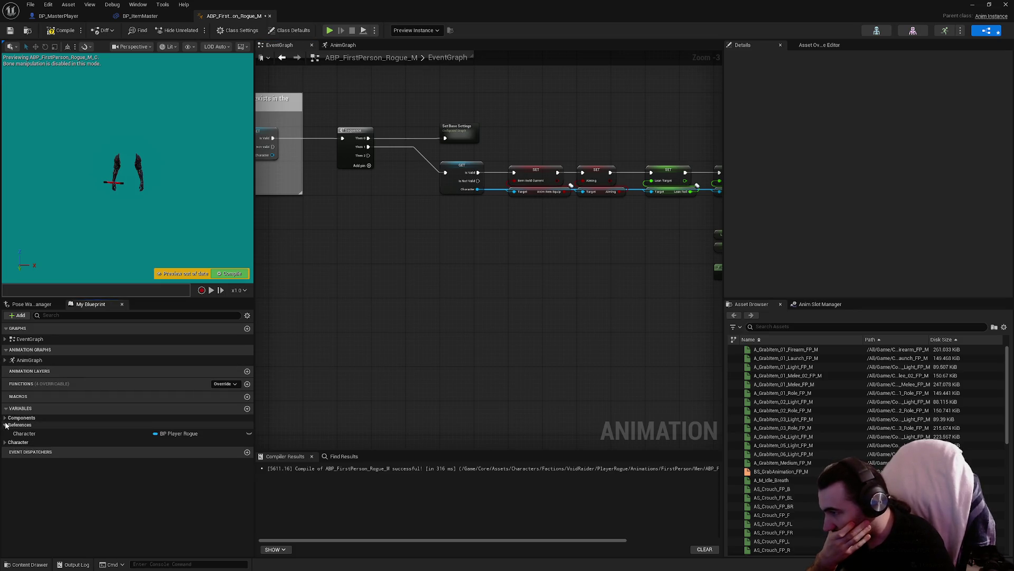
{"action": "left_click", "coordinate": [6, 425]}
{"action": "left_click", "coordinate": [5, 432]}
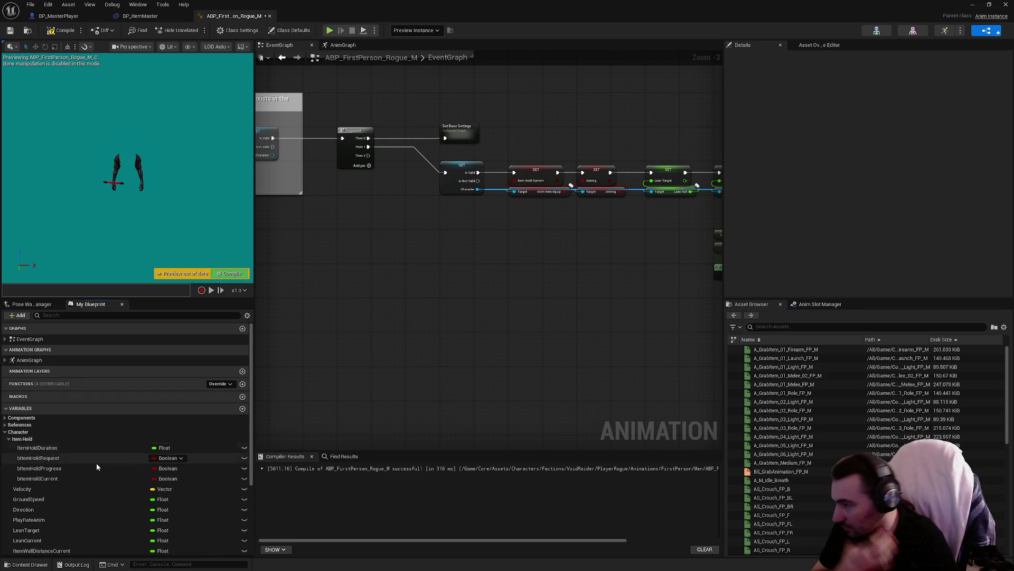
Delete the ItemHoldDuration, bItemHoldProgress and bItemHoldRequest variables from My Blueprint.
{"action": "left_click", "coordinate": [71, 449]}
{"action": "key", "text": "Delete"}
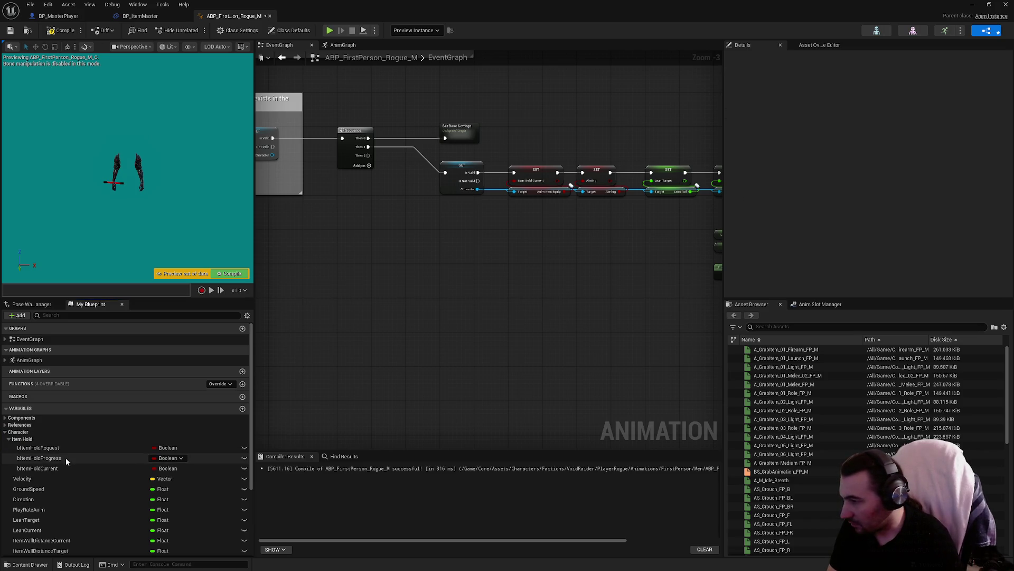
{"action": "left_click", "coordinate": [65, 457]}
{"action": "key", "text": "Delete"}
{"action": "left_click", "coordinate": [60, 448]}
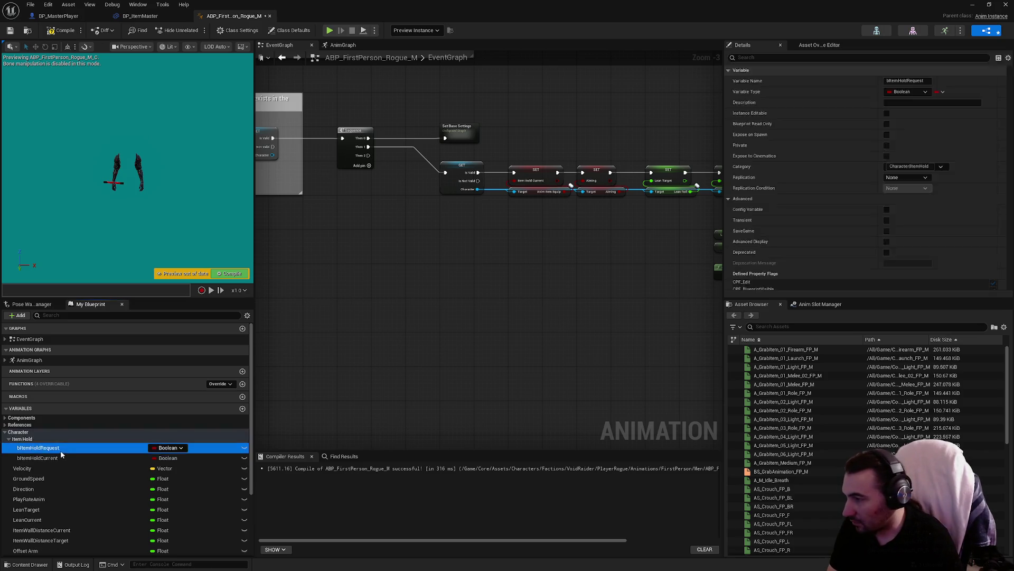
{"action": "key", "text": "Delete"}
Compile and save the animation blueprint, then select the Blend Poses by bool node.
{"action": "left_click", "coordinate": [62, 30]}
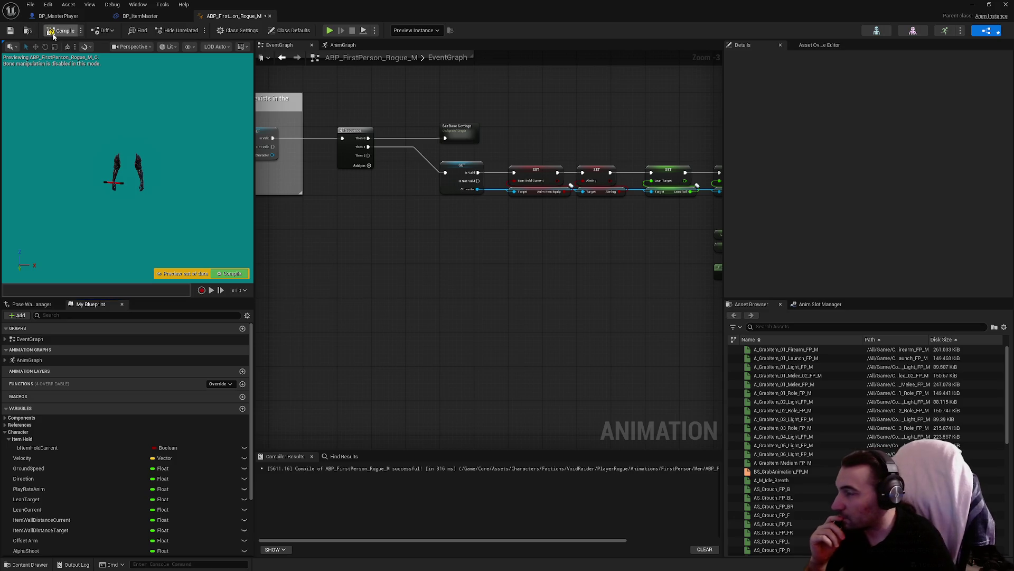
{"action": "left_click", "coordinate": [10, 30]}
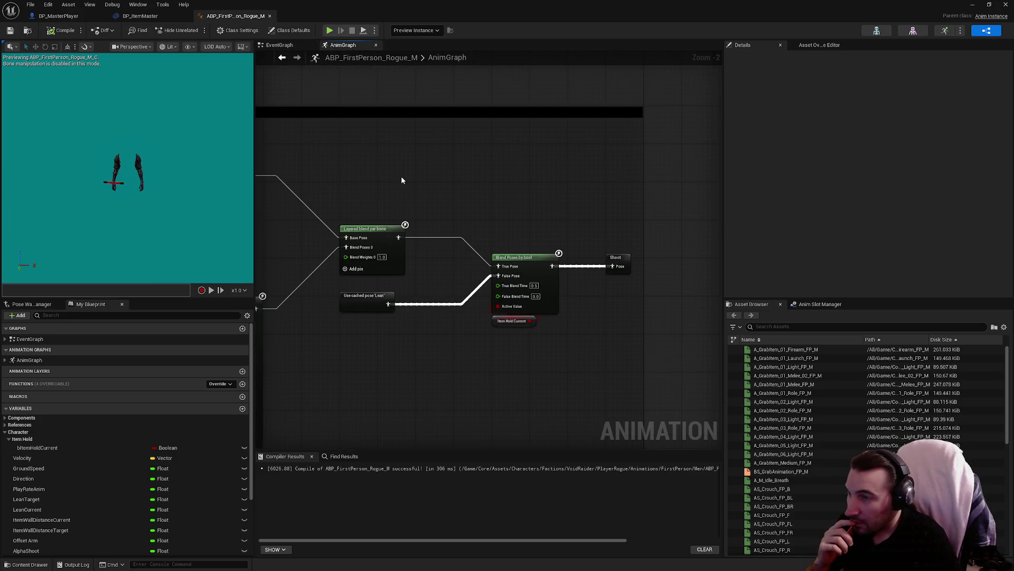
{"action": "left_click", "coordinate": [517, 258]}
Open the On Update function dropdown in the Blend Poses by bool node's Details.
{"action": "scroll", "coordinate": [806, 187], "scroll_direction": "down", "scroll_amount": 2}
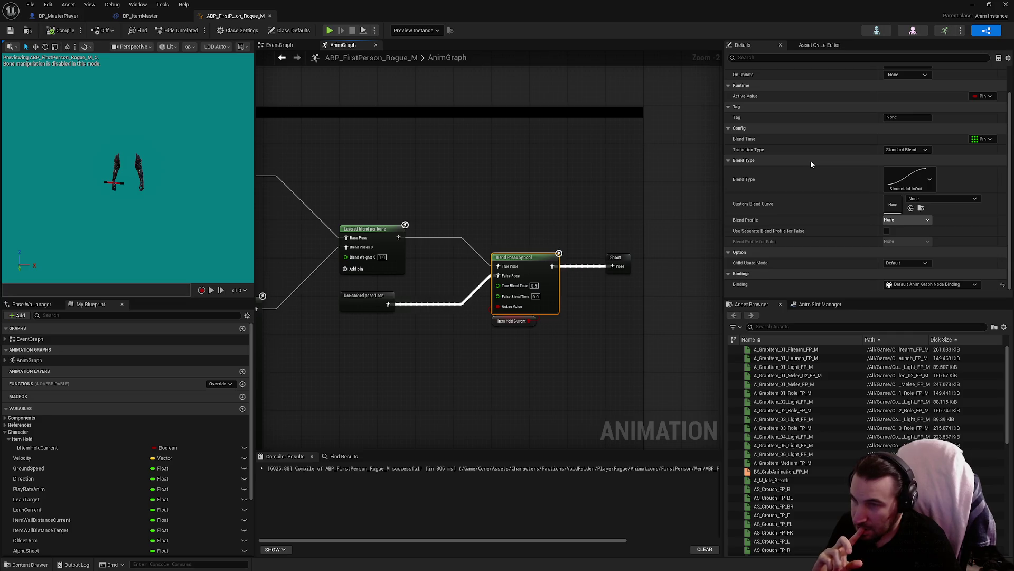
{"action": "scroll", "coordinate": [559, 313], "scroll_direction": "up", "scroll_amount": 2}
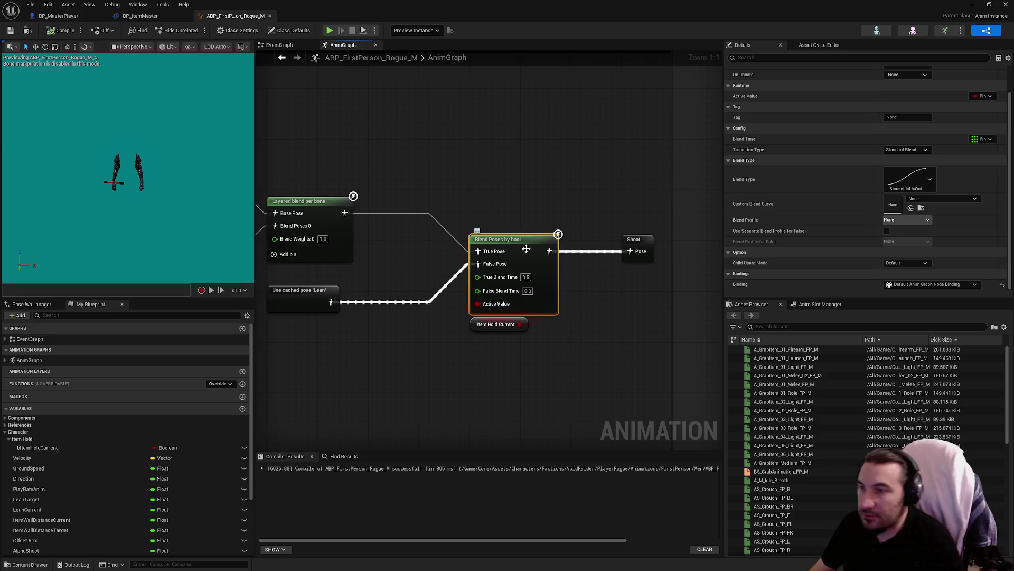
{"action": "mouse_move", "coordinate": [558, 234]}
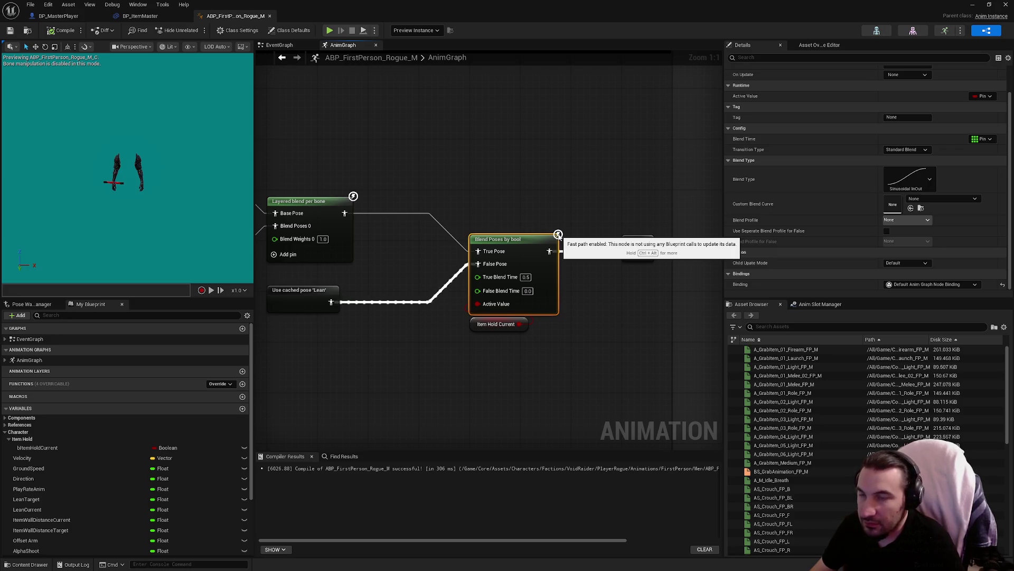
{"action": "scroll", "coordinate": [867, 133], "scroll_direction": "up", "scroll_amount": 2}
{"action": "left_click", "coordinate": [906, 102]}
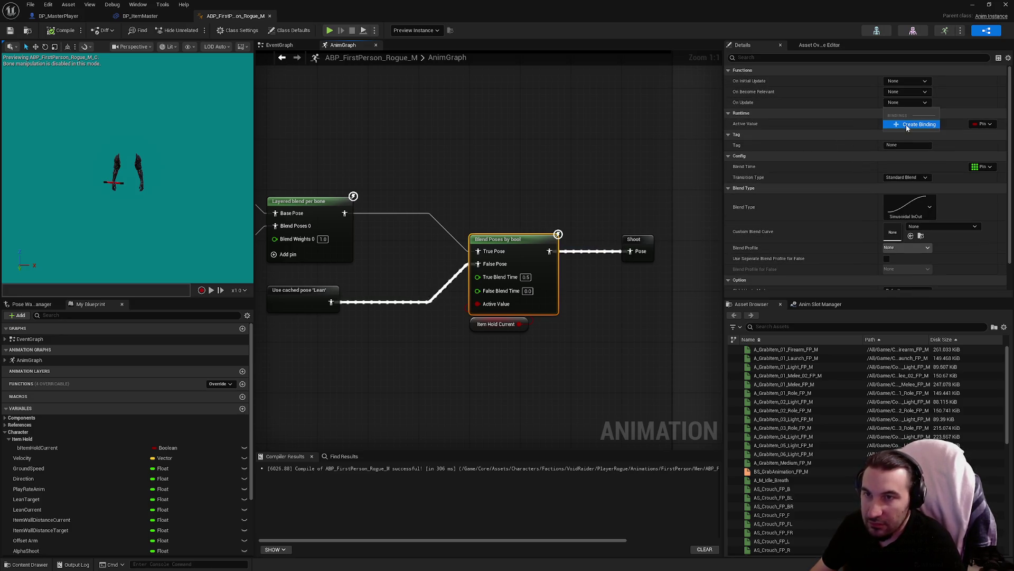
Create an OnUpdate binding function and try a 'break' action search from its entry node.
{"action": "left_click", "coordinate": [906, 128]}
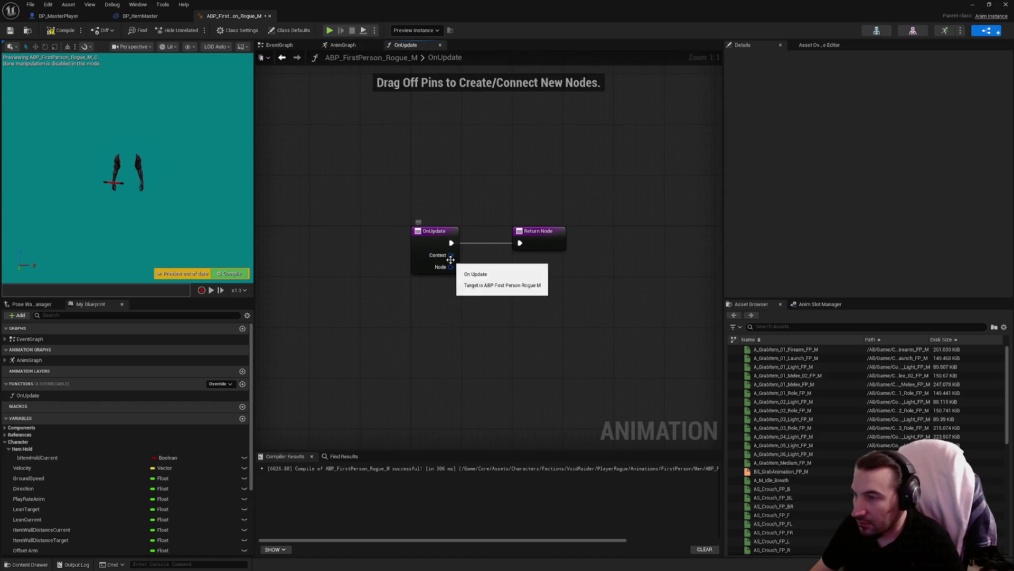
{"action": "mouse_move", "coordinate": [450, 260]}
{"action": "left_mouse_down"}
{"action": "mouse_move", "coordinate": [495, 291]}
{"action": "mouse_move", "coordinate": [450, 260]}
{"action": "mouse_move", "coordinate": [513, 290]}
{"action": "left_mouse_up"}
{"action": "type", "text": "break"}
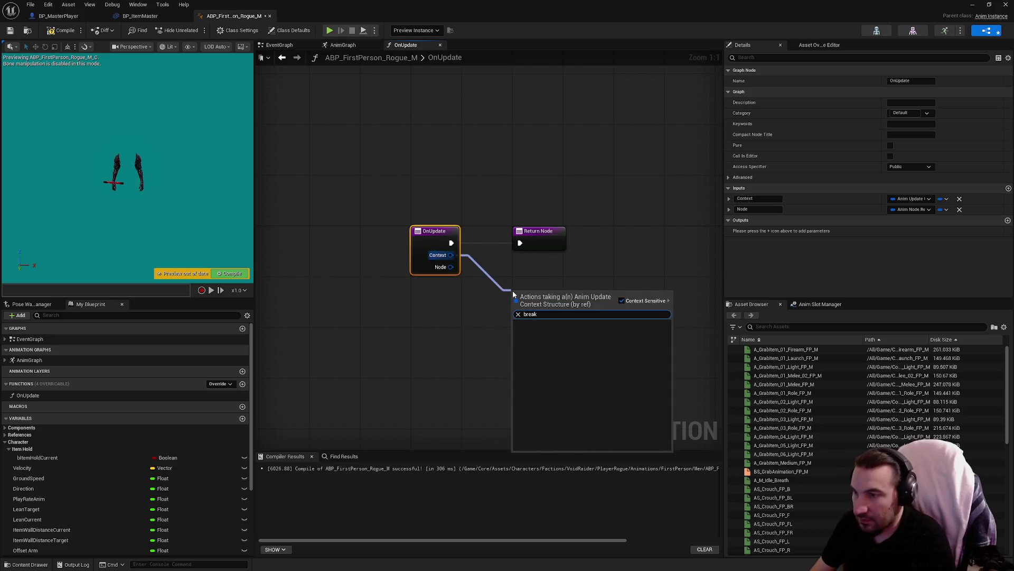
{"action": "key", "text": "Escape"}
{"action": "mouse_move", "coordinate": [451, 267]}
{"action": "left_mouse_down"}
{"action": "mouse_move", "coordinate": [483, 294]}
{"action": "mouse_move", "coordinate": [476, 302]}
{"action": "left_mouse_up"}
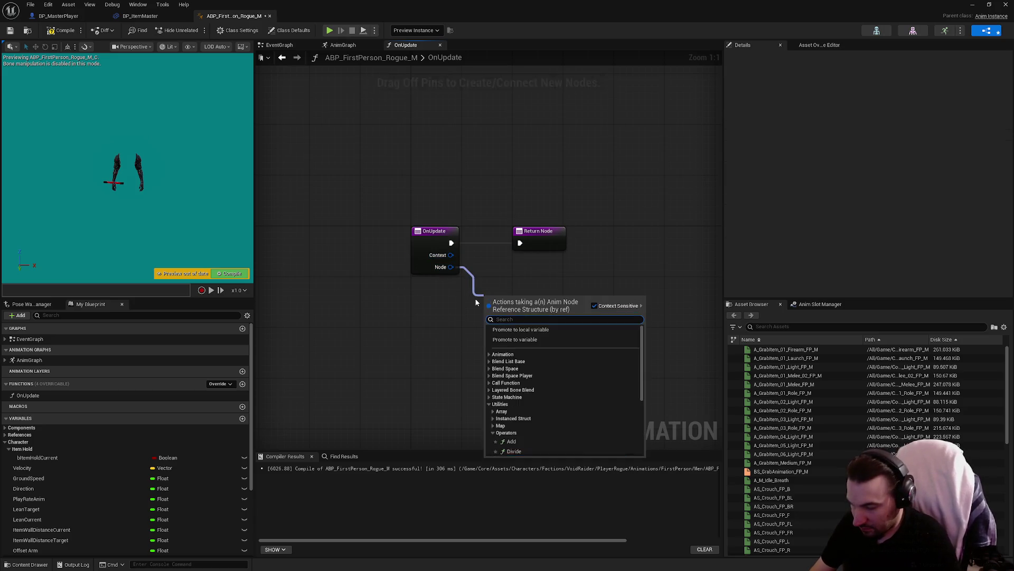
{"action": "type", "text": "break"}
{"action": "key", "text": "Escape"}
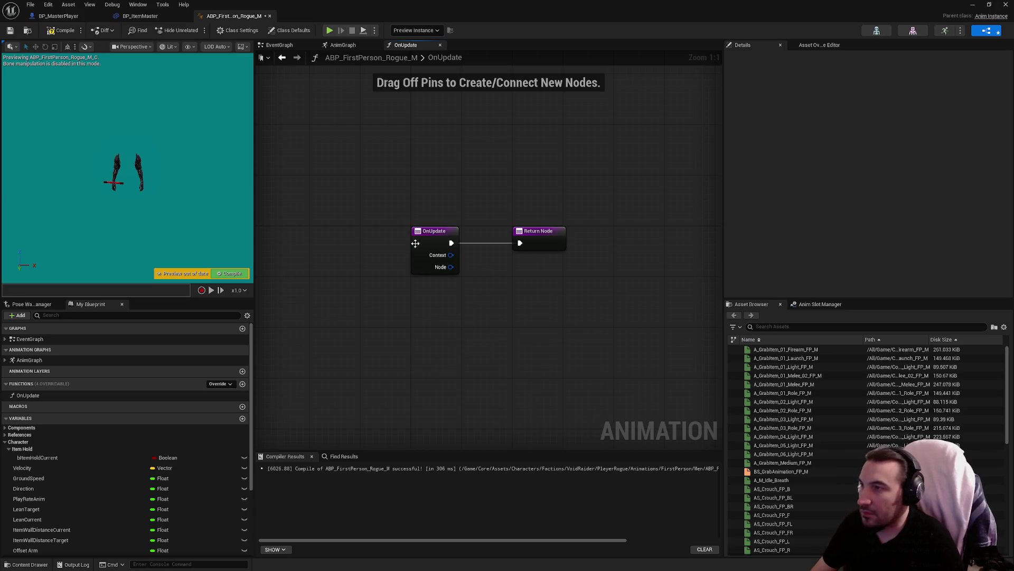
Back in the AnimGraph, move the Item Hold Current getter below the blend node and check its settings.
{"action": "left_click", "coordinate": [349, 48]}
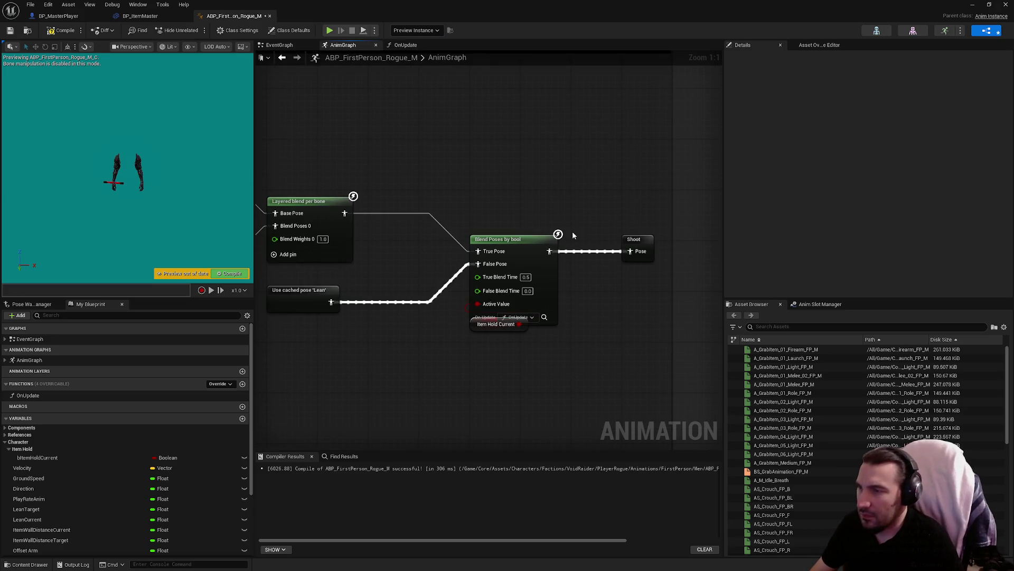
{"action": "left_click_drag", "start_coordinate": [492, 324], "coordinate": [416, 338]}
{"action": "left_click", "coordinate": [534, 300]}
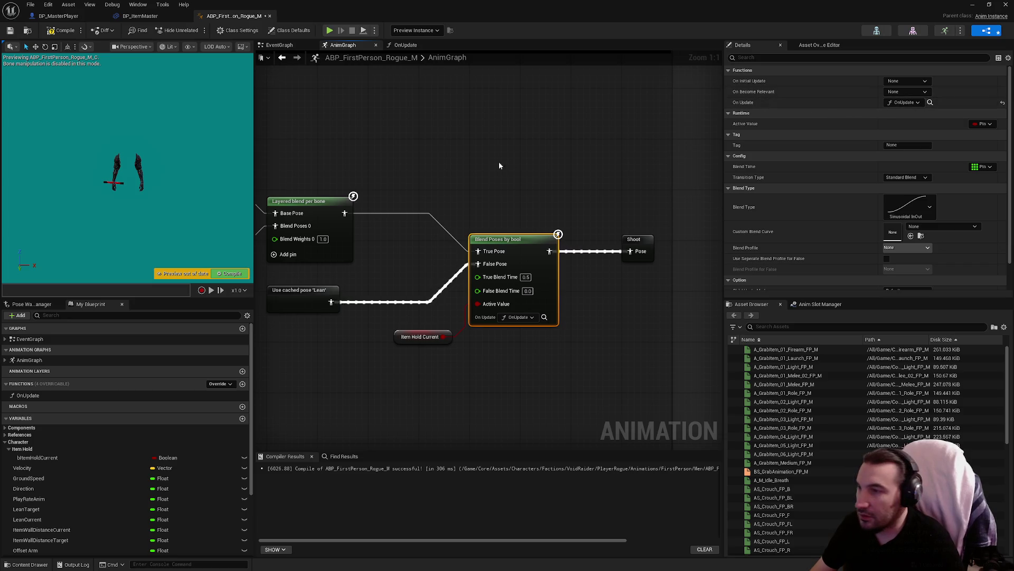
{"action": "left_click", "coordinate": [515, 196]}
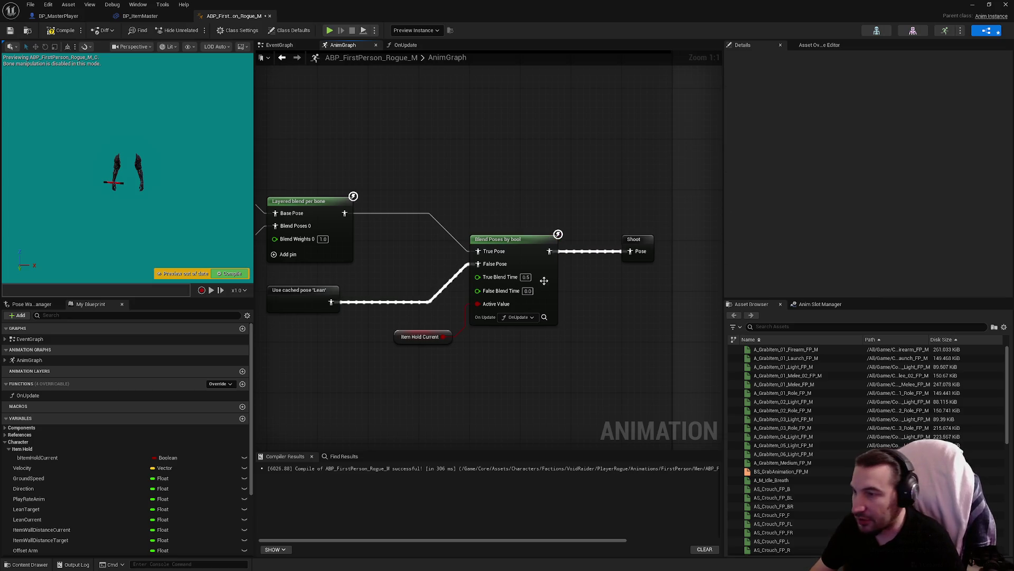
Delete the OnUpdate function and place Item Hold Current beside the Active Value input.
{"action": "left_click", "coordinate": [405, 44]}
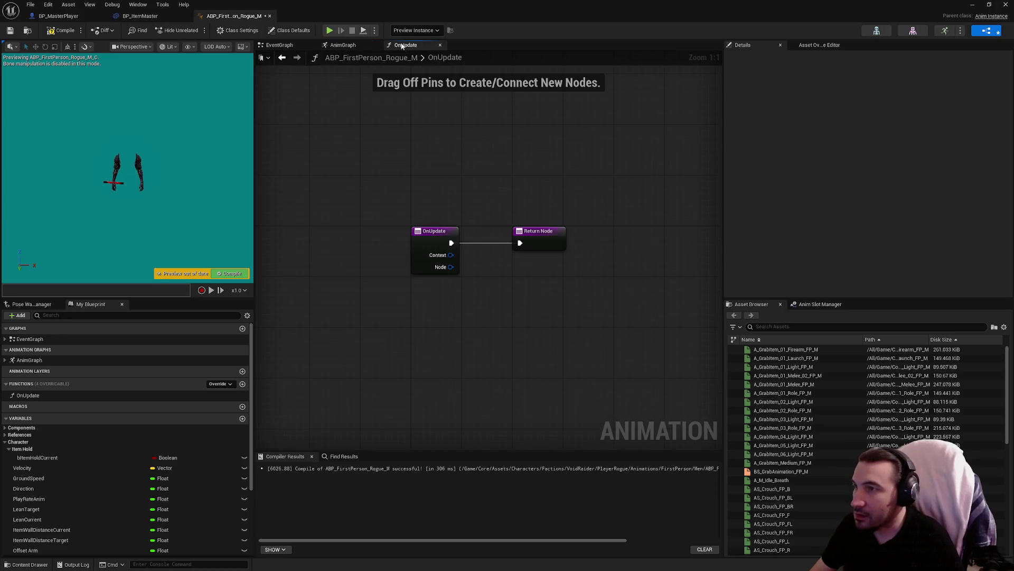
{"action": "mouse_move", "coordinate": [549, 246]}
{"action": "left_mouse_down"}
{"action": "mouse_move", "coordinate": [459, 220]}
{"action": "mouse_move", "coordinate": [509, 250]}
{"action": "left_mouse_up"}
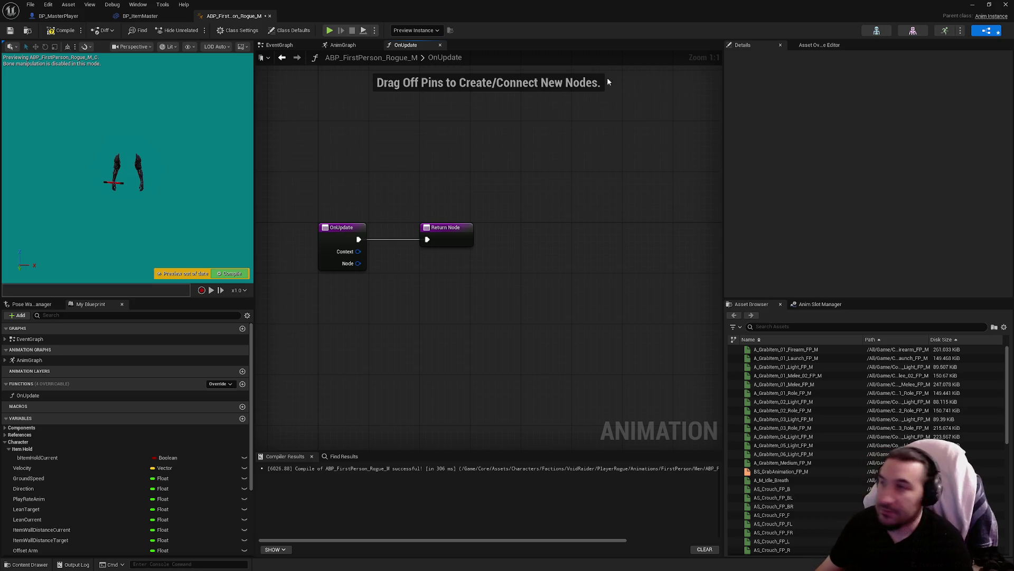
{"action": "left_click", "coordinate": [56, 397]}
{"action": "key", "text": "Delete"}
{"action": "left_click", "coordinate": [551, 305]}
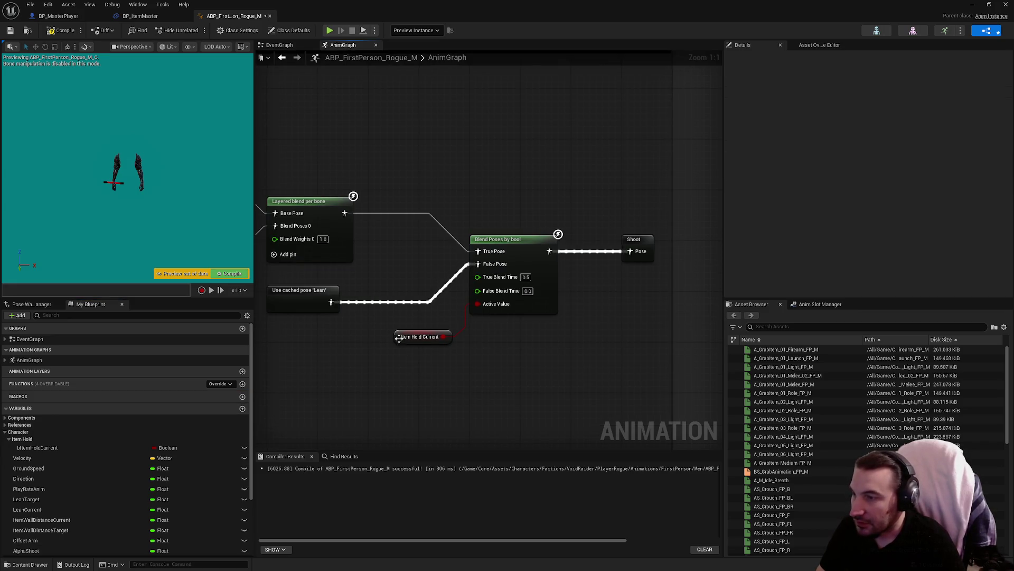
{"action": "mouse_move", "coordinate": [399, 339]}
{"action": "left_mouse_down"}
{"action": "mouse_move", "coordinate": [474, 330]}
{"action": "mouse_move", "coordinate": [419, 332]}
{"action": "left_mouse_up"}
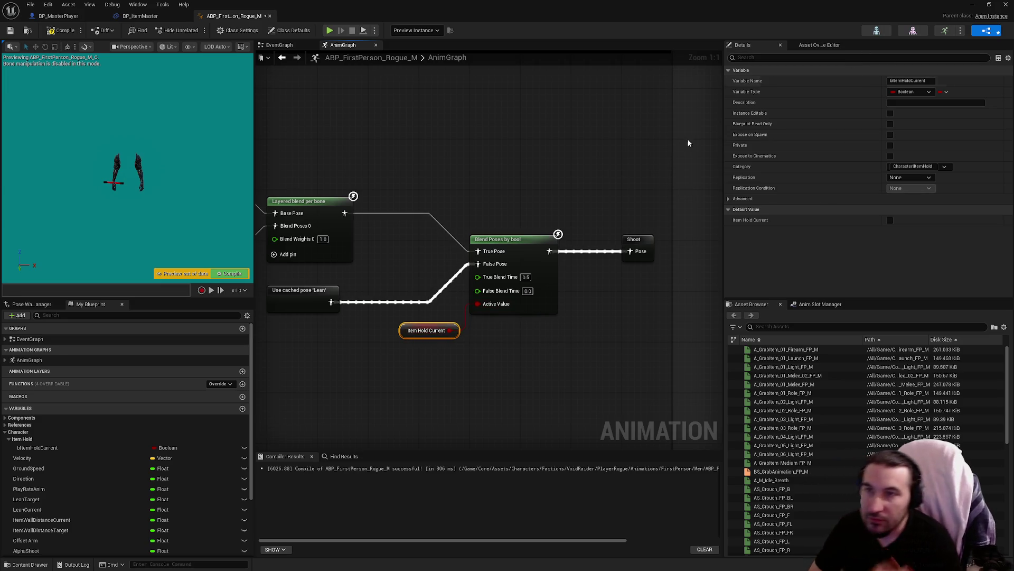
{"action": "left_click", "coordinate": [499, 283]}
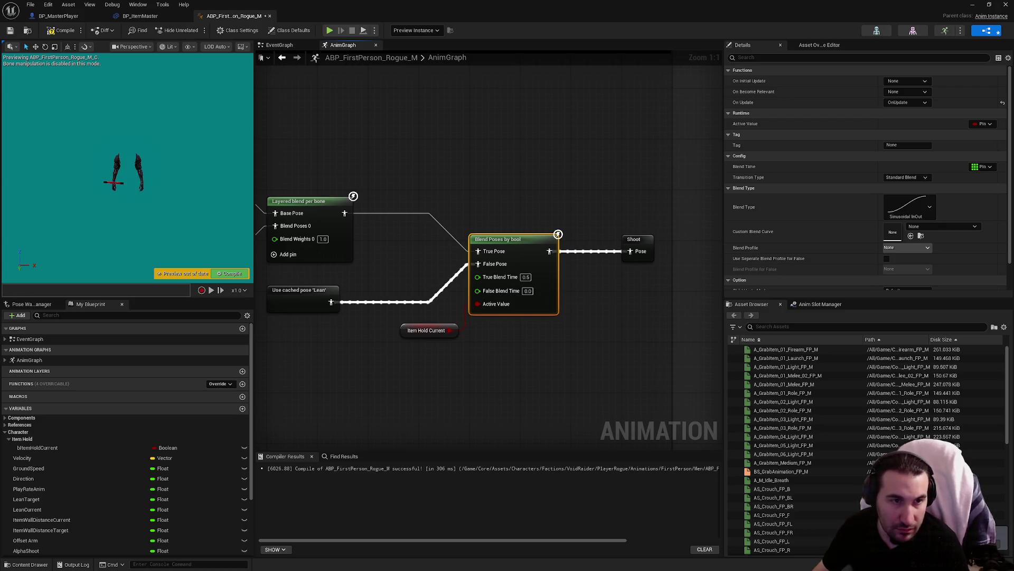
{"action": "left_click", "coordinate": [983, 124]}
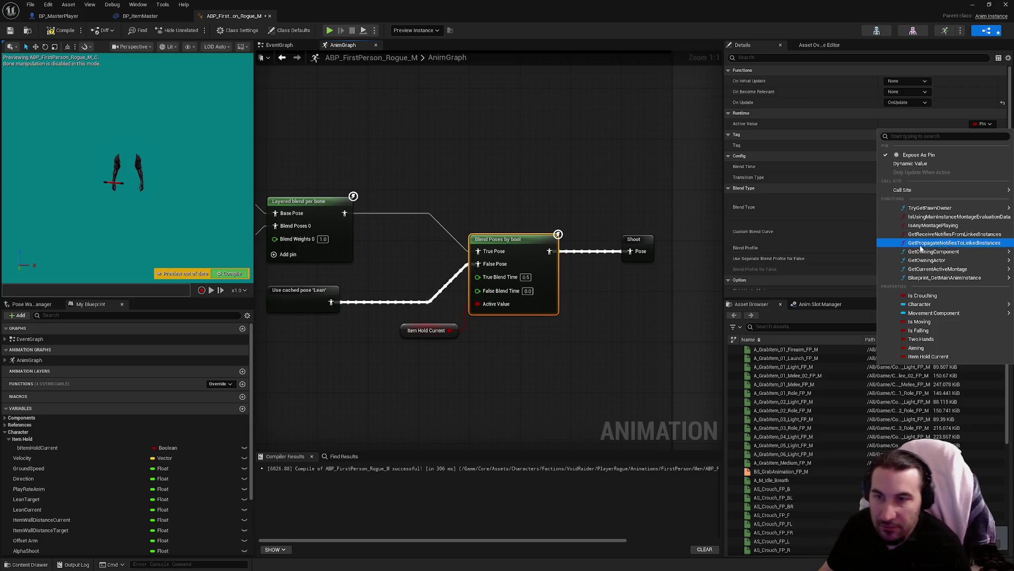
{"action": "mouse_move", "coordinate": [930, 262]}
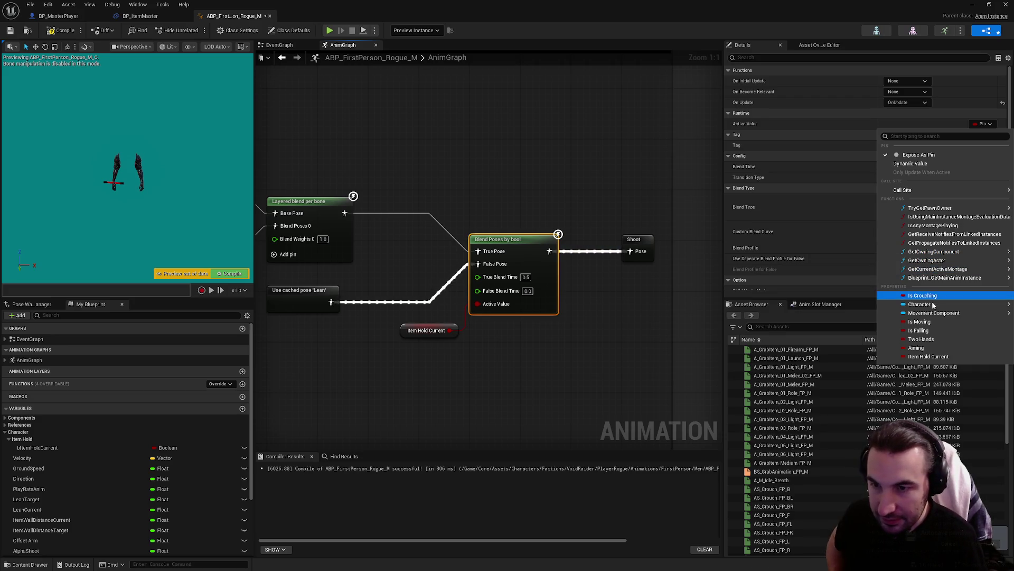
{"action": "mouse_move", "coordinate": [923, 305]}
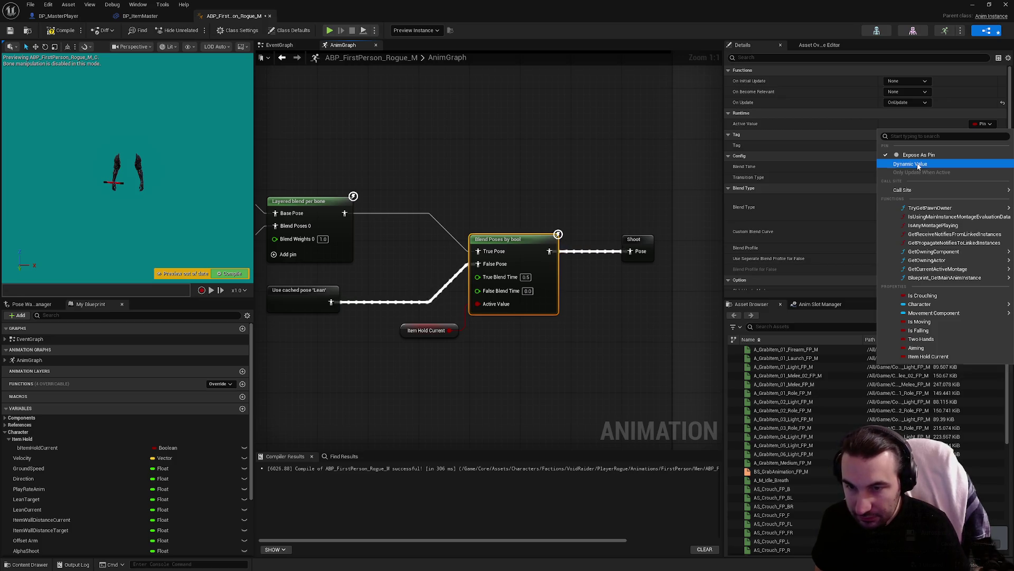
{"action": "left_click", "coordinate": [917, 165]}
{"action": "left_click", "coordinate": [525, 352]}
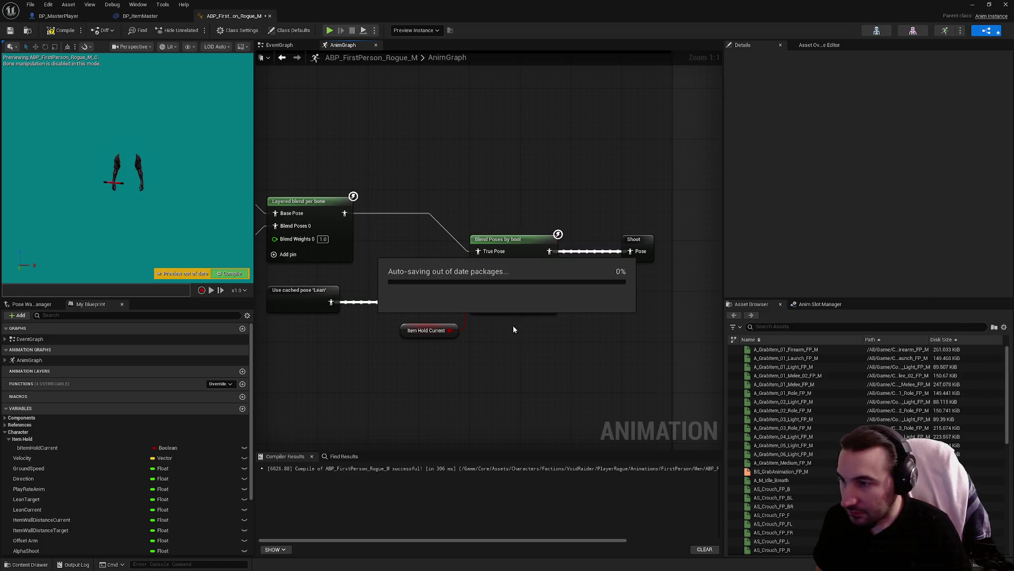
{"action": "left_click", "coordinate": [539, 304]}
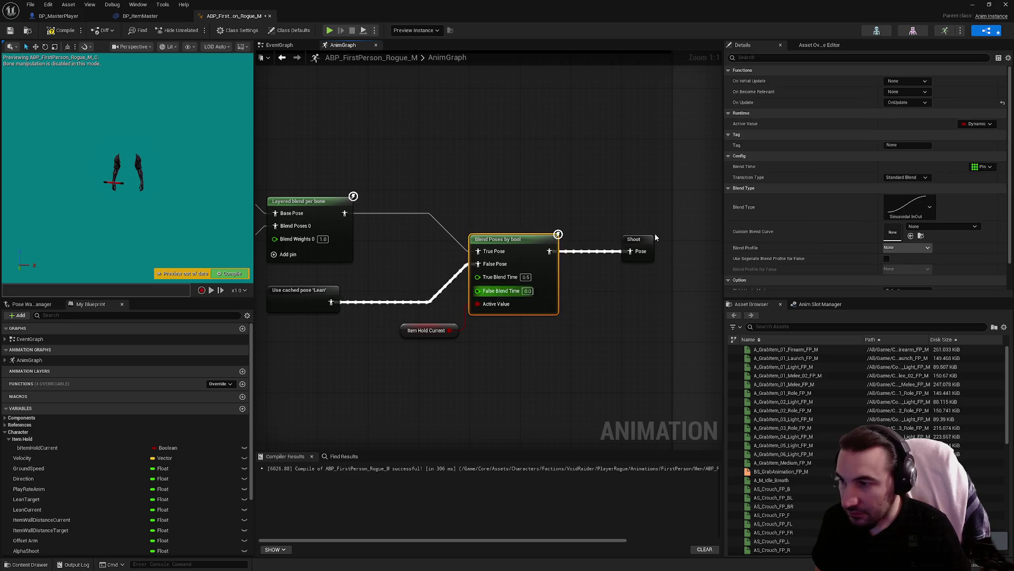
{"action": "left_click", "coordinate": [977, 125]}
{"action": "left_click", "coordinate": [924, 164]}
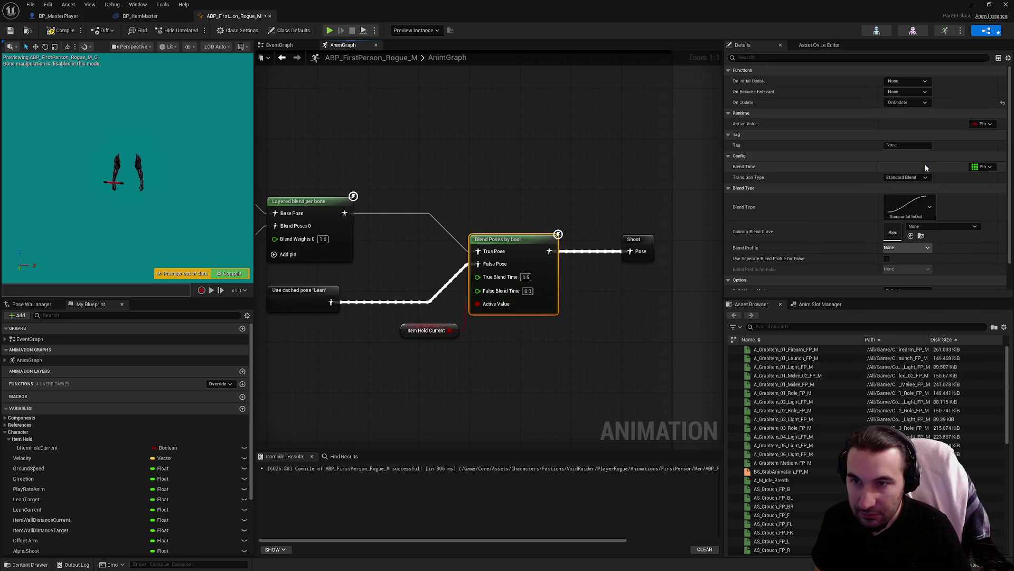
{"action": "left_click", "coordinate": [980, 124]}
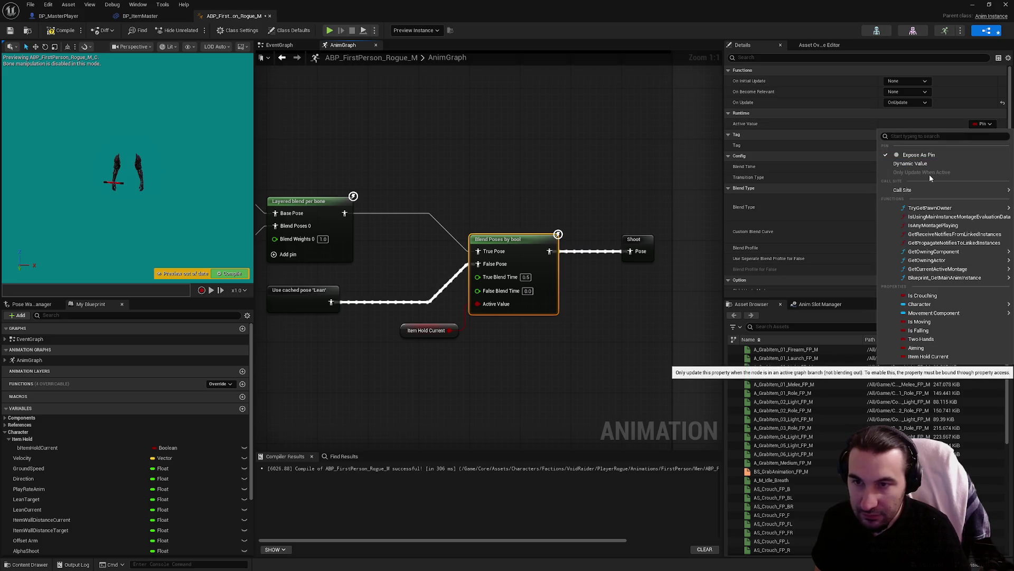
{"action": "mouse_move", "coordinate": [930, 208]}
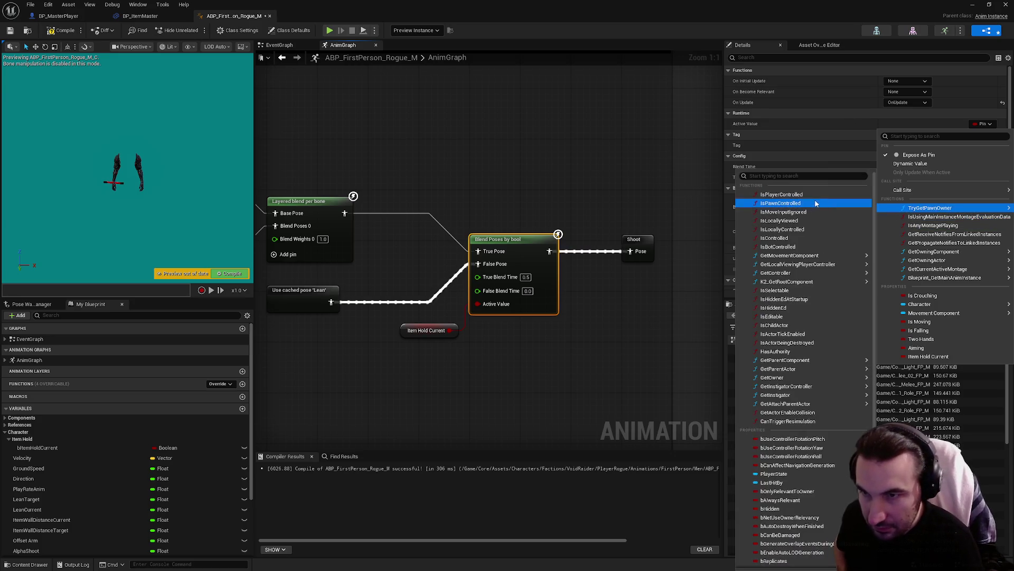
{"action": "mouse_move", "coordinate": [830, 256]}
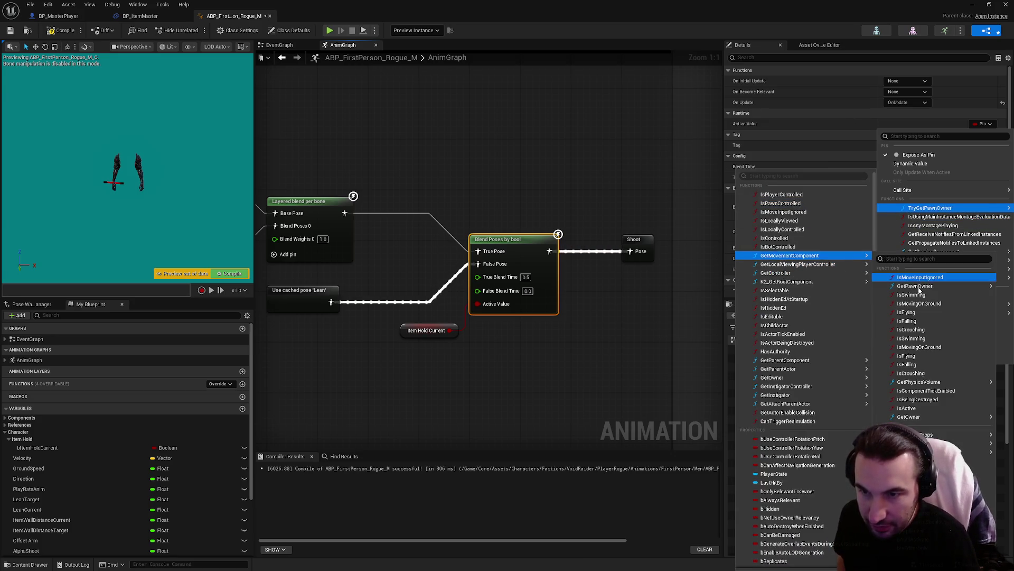
{"action": "left_click", "coordinate": [633, 342]}
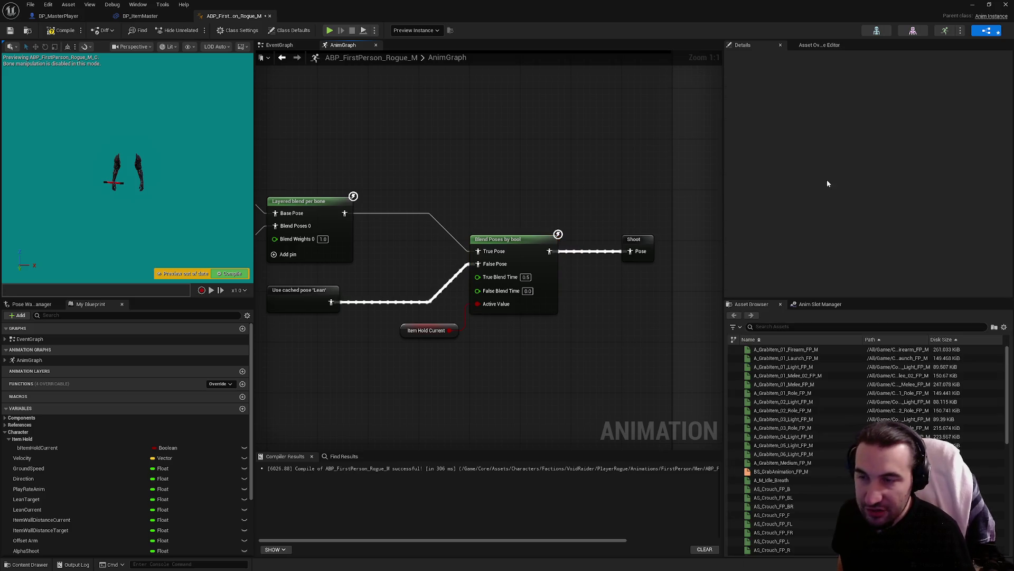
{"action": "left_click_drag", "start_coordinate": [562, 373], "coordinate": [465, 232]}
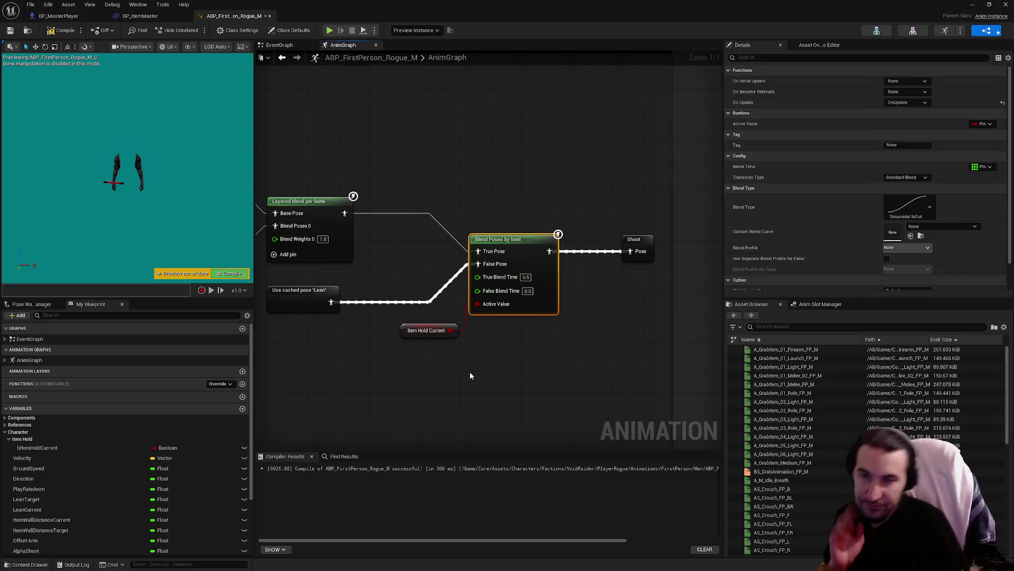
{"action": "scroll", "coordinate": [871, 217], "scroll_direction": "down", "scroll_amount": 2}
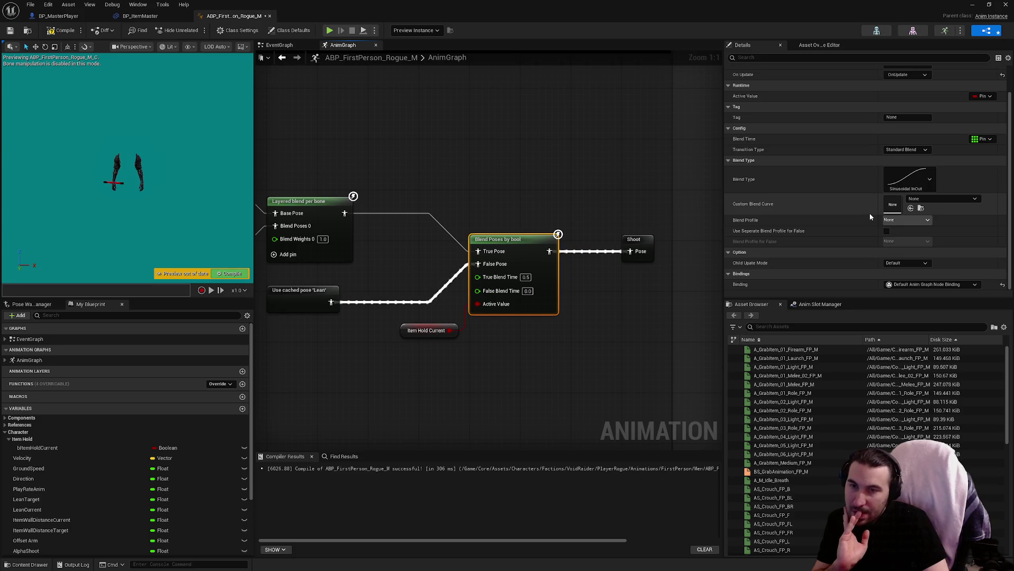
Set Child Update Mode to Reset Child on Activate and compile.
{"action": "left_click", "coordinate": [911, 263]}
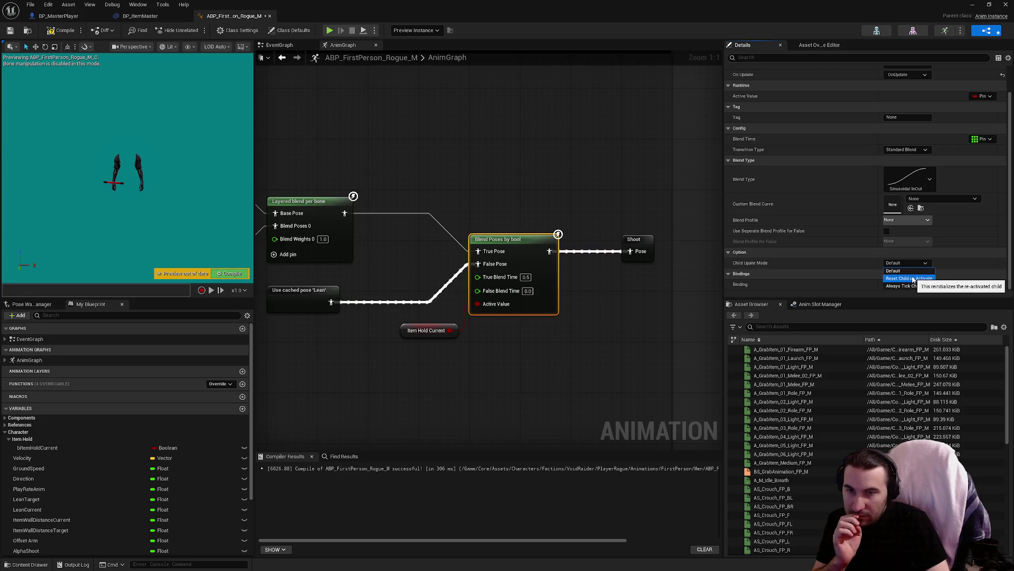
{"action": "left_click", "coordinate": [913, 279]}
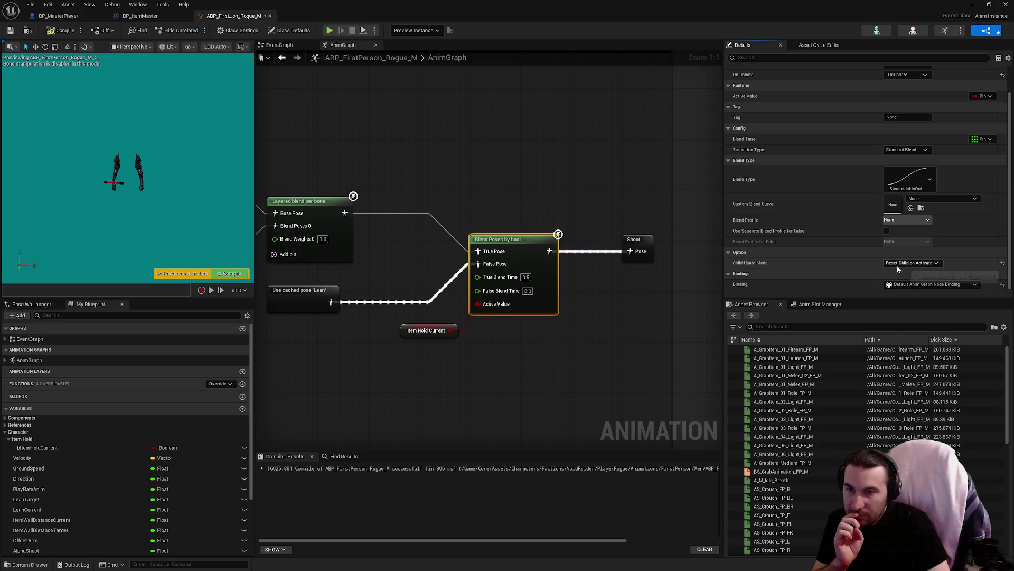
{"action": "left_click", "coordinate": [910, 263]}
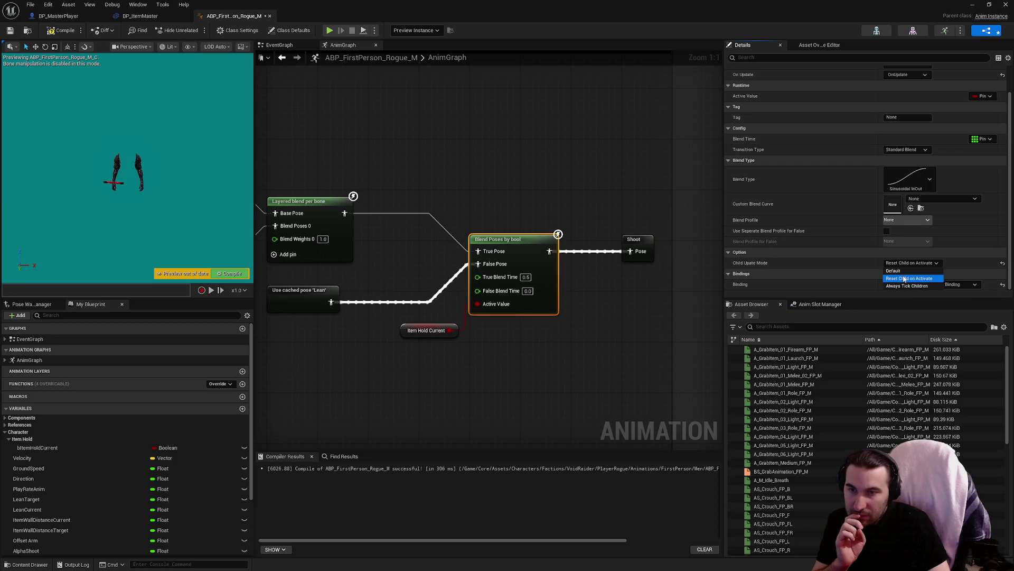
{"action": "left_click", "coordinate": [908, 279]}
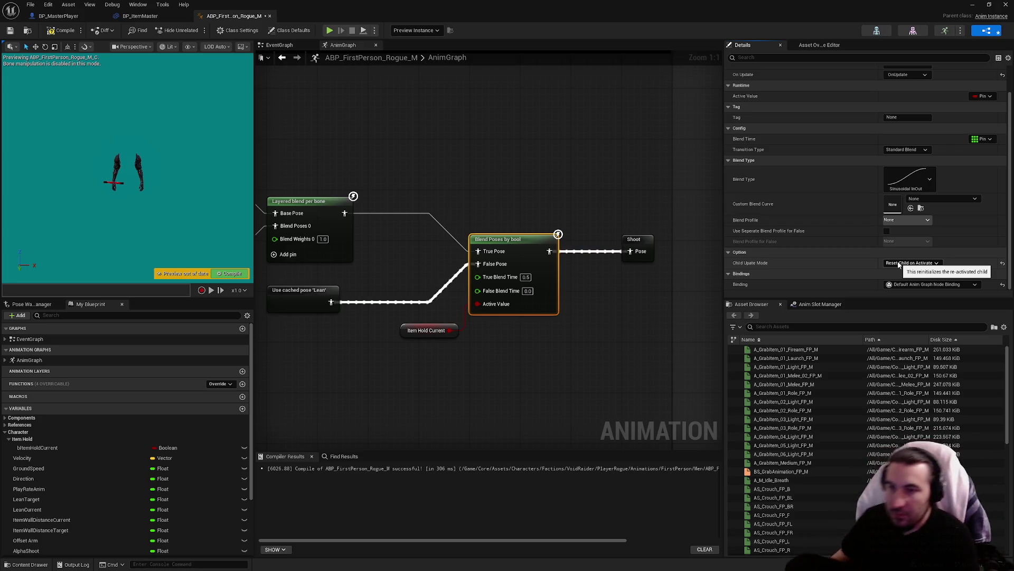
{"action": "left_click", "coordinate": [64, 31]}
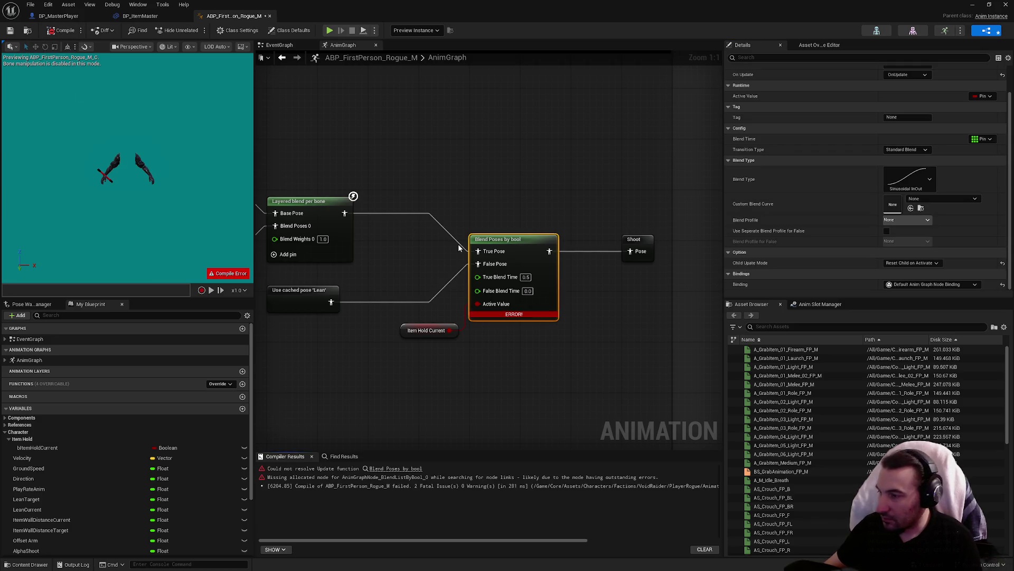
Reset On Update to None, recompile, and minimize the anim blueprint window.
{"action": "scroll", "coordinate": [947, 78], "scroll_direction": "up", "scroll_amount": 2}
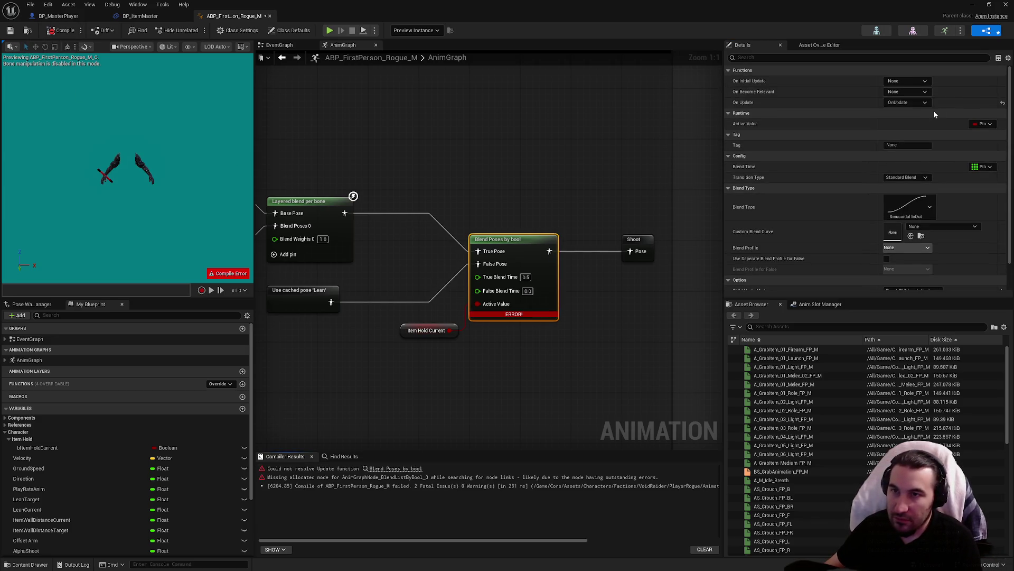
{"action": "left_click", "coordinate": [1000, 105]}
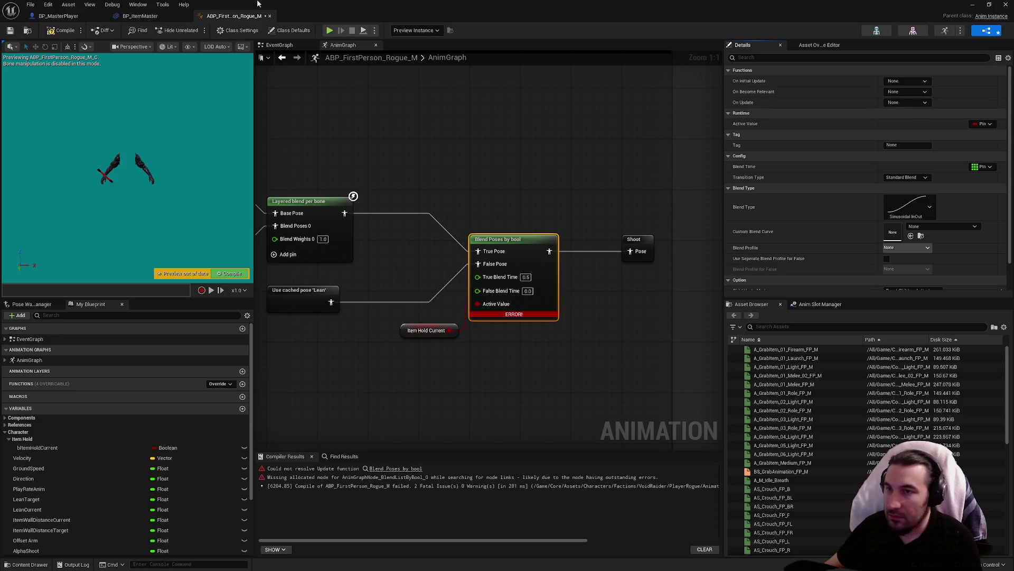
{"action": "left_click", "coordinate": [48, 30]}
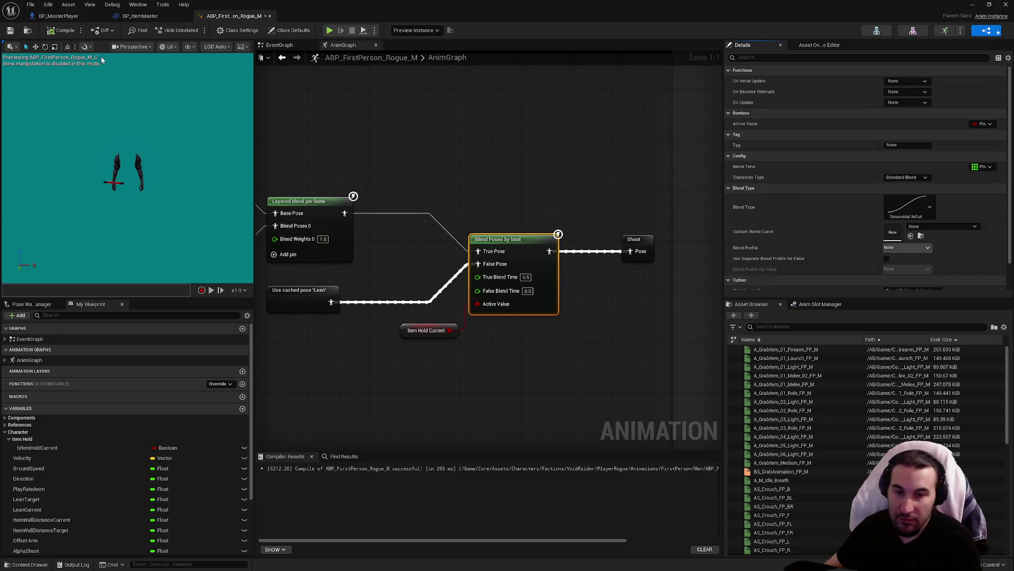
{"action": "key", "text": "super+Down"}
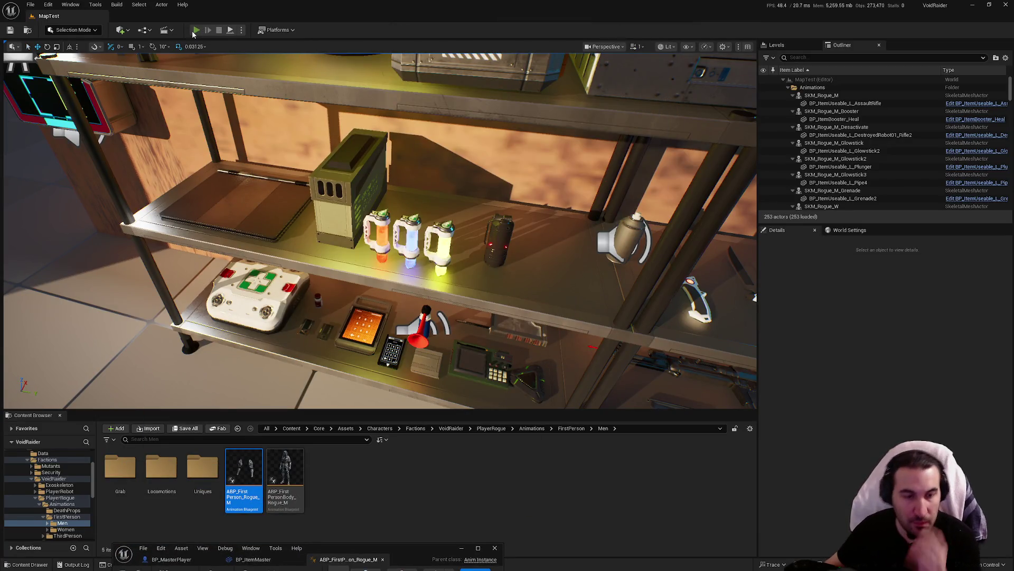
Play the level, walk to the supply shelf, pick up glowsticks, then restore the anim blueprint editor.
{"action": "left_click", "coordinate": [196, 31]}
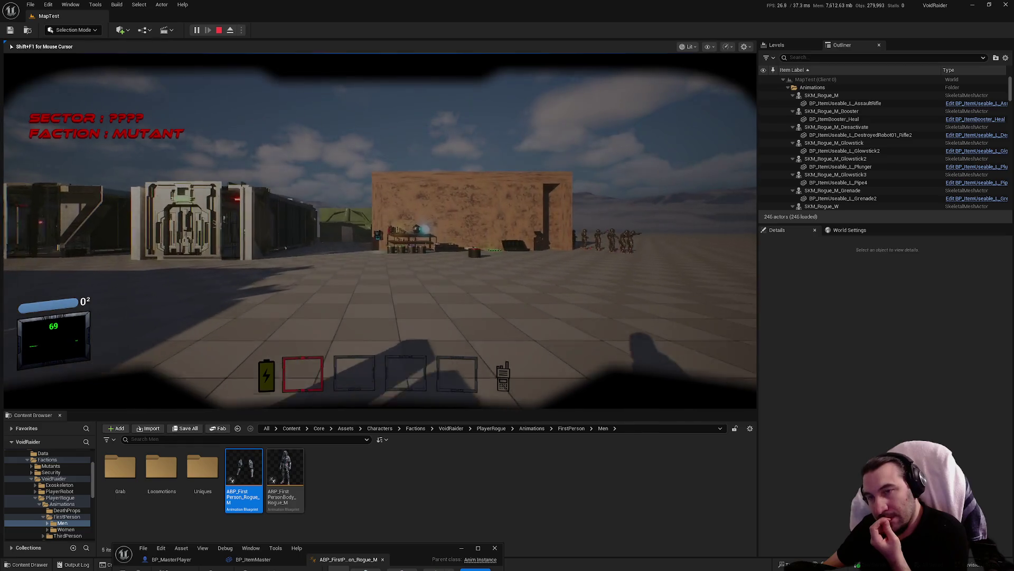
{"action": "key", "text": "w"}
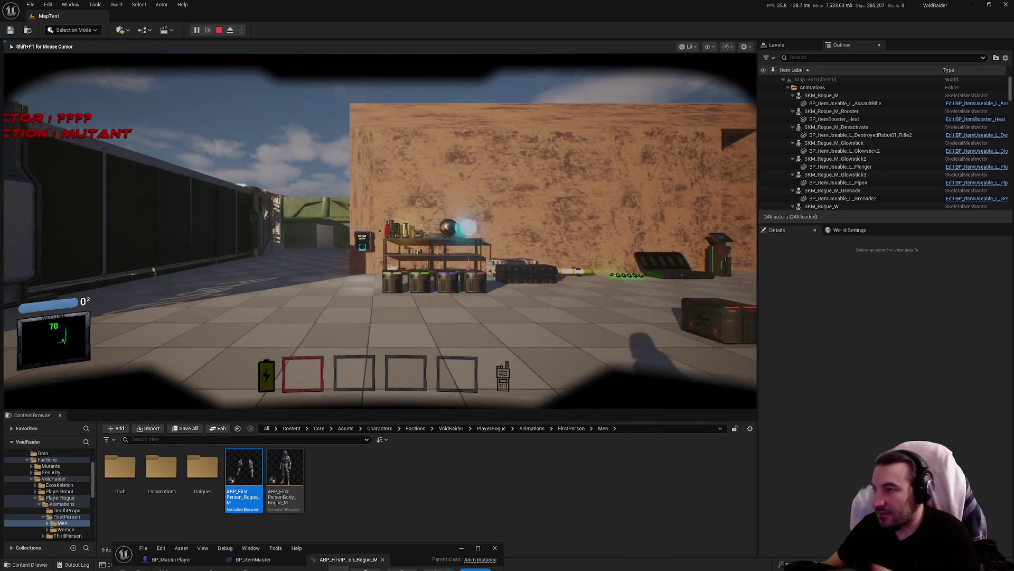
{"action": "key", "text": "w"}
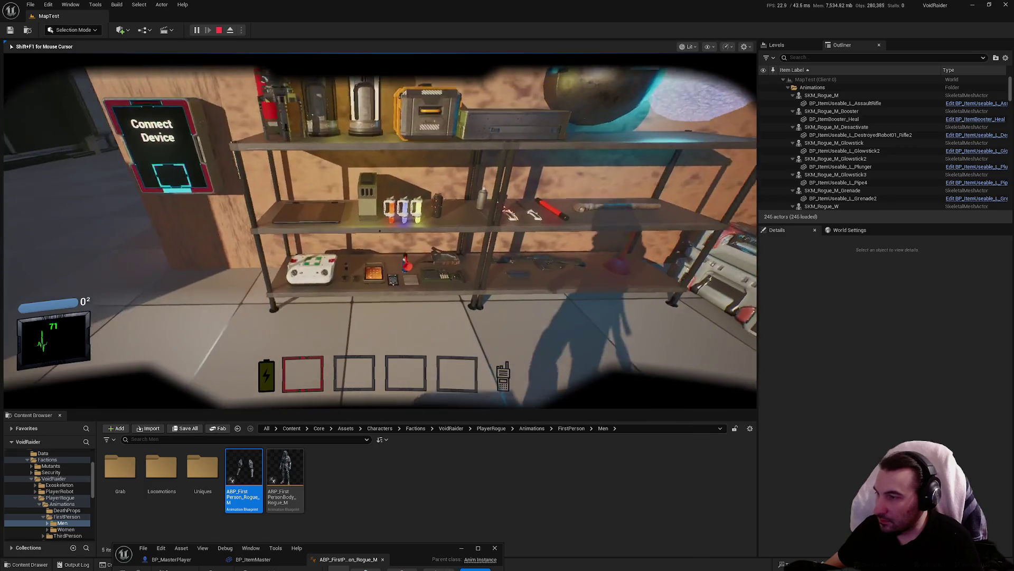
{"action": "key", "text": "e"}
{"action": "key", "text": "e"}
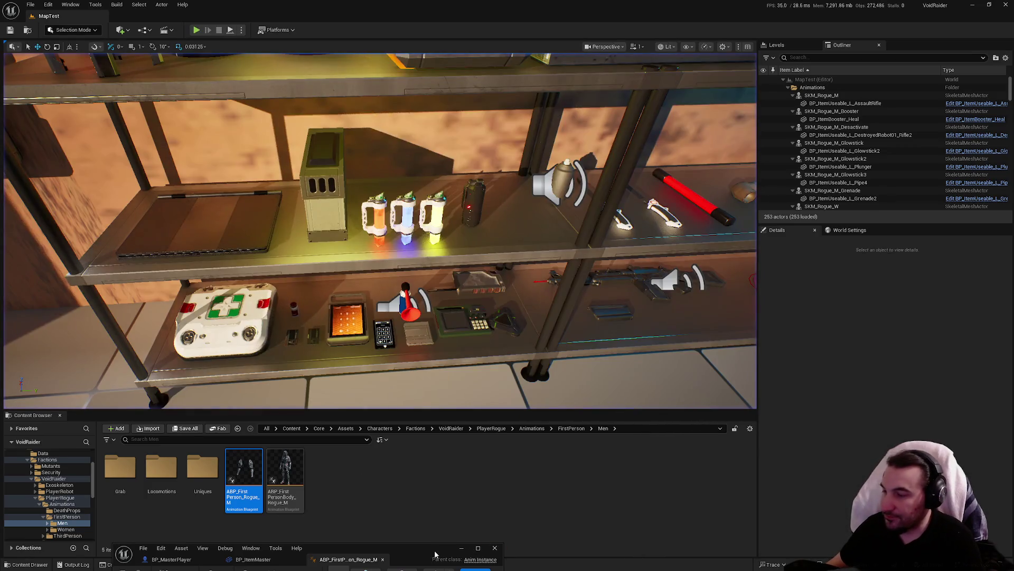
{"action": "left_click", "coordinate": [478, 547]}
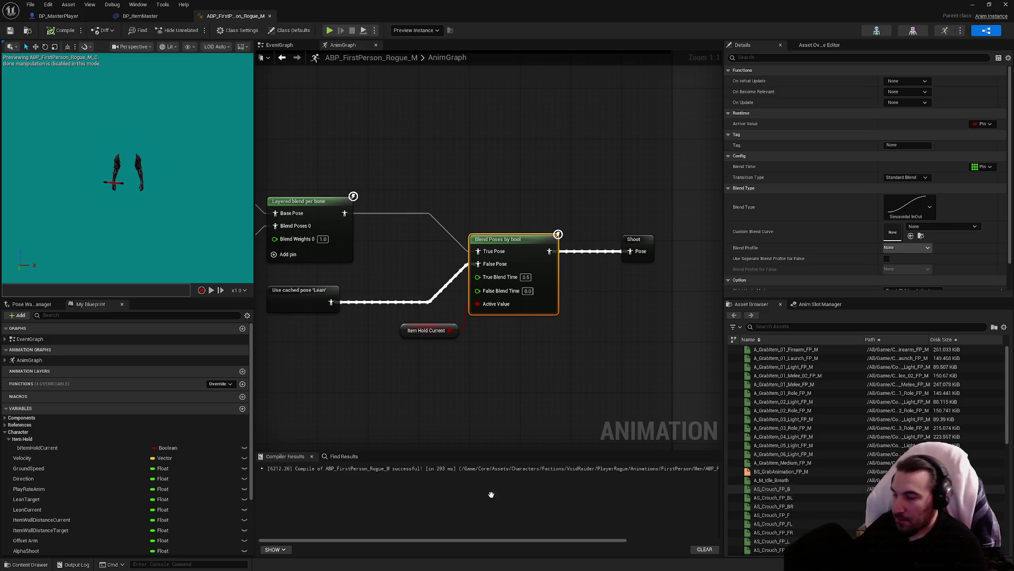
{"action": "key", "text": "super"}
{"action": "key", "text": "Escape"}
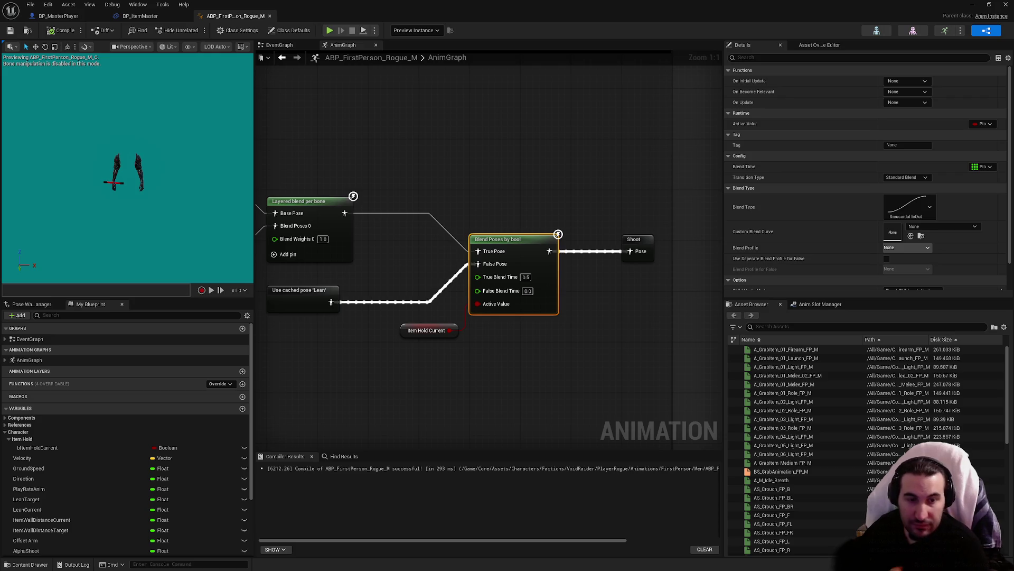
{"action": "left_click", "coordinate": [553, 363]}
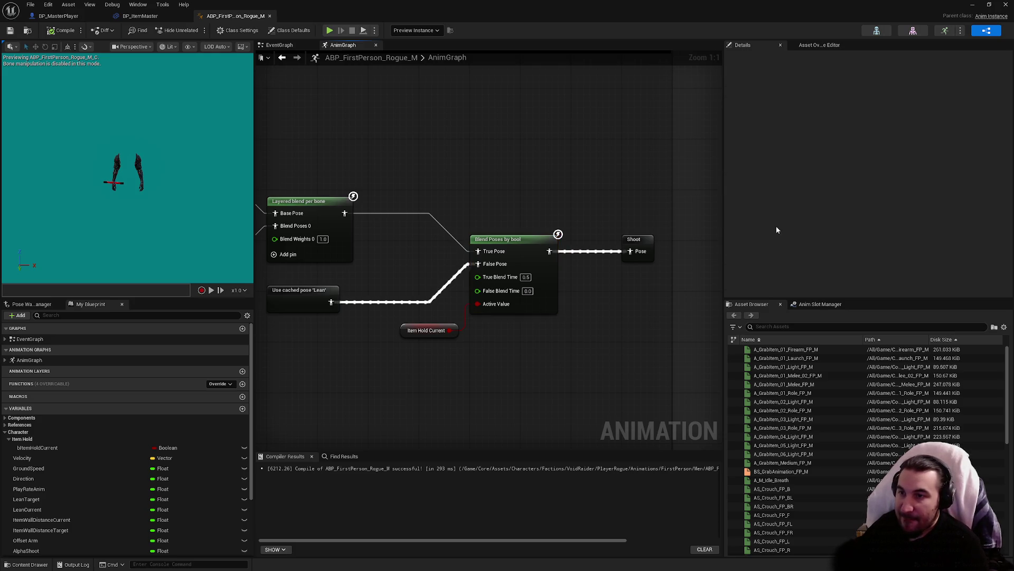
{"action": "left_click_drag", "start_coordinate": [560, 181], "coordinate": [535, 277]}
{"action": "scroll", "coordinate": [820, 242], "scroll_direction": "down", "scroll_amount": 2}
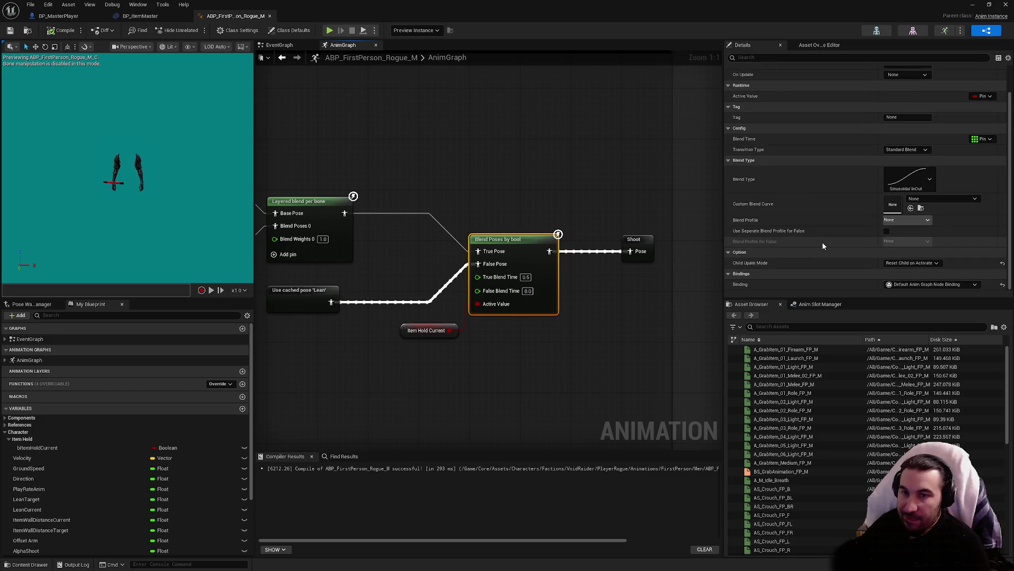
{"action": "left_click", "coordinate": [933, 179]}
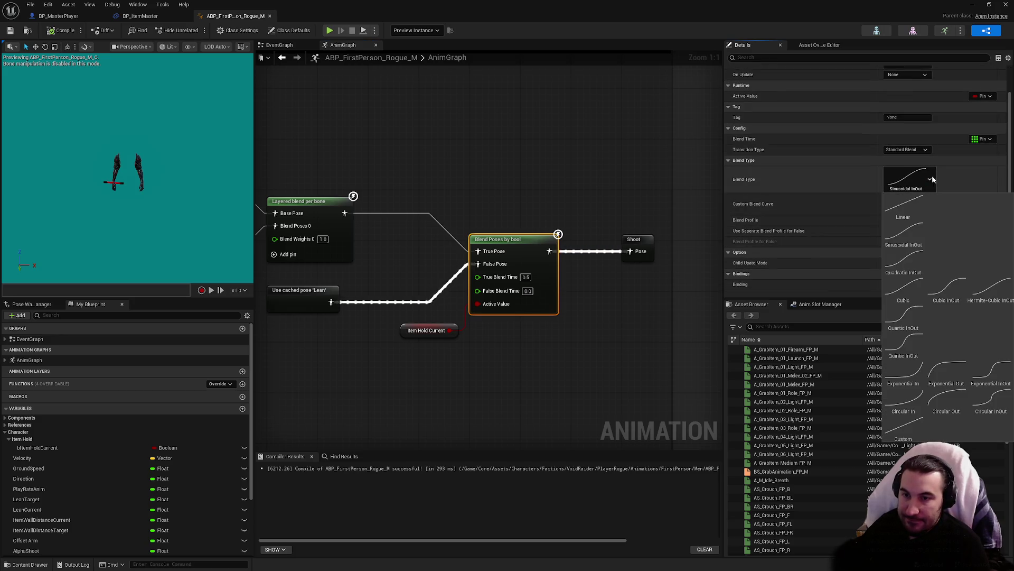
{"action": "left_click", "coordinate": [970, 177]}
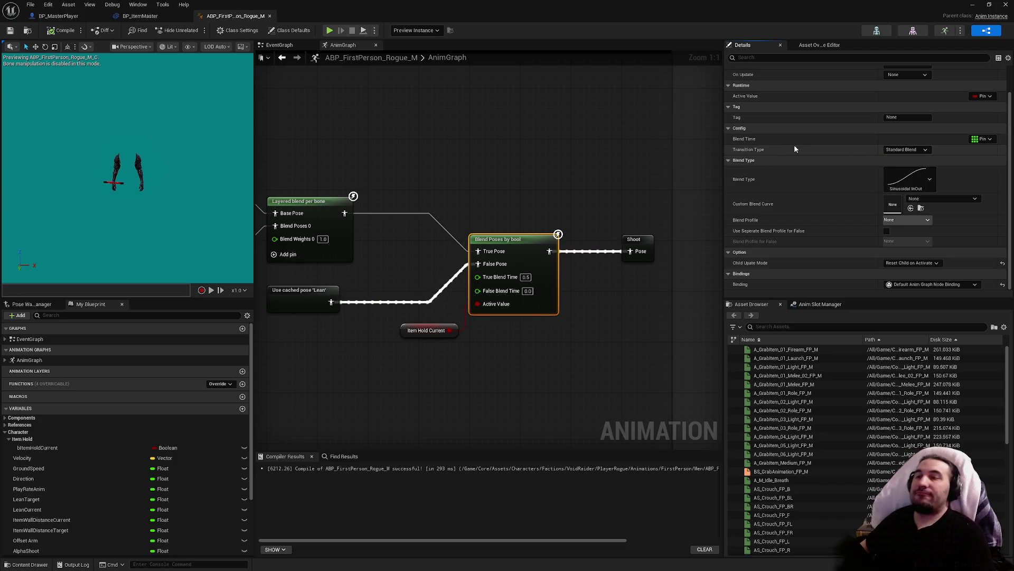
{"action": "left_click", "coordinate": [978, 139]}
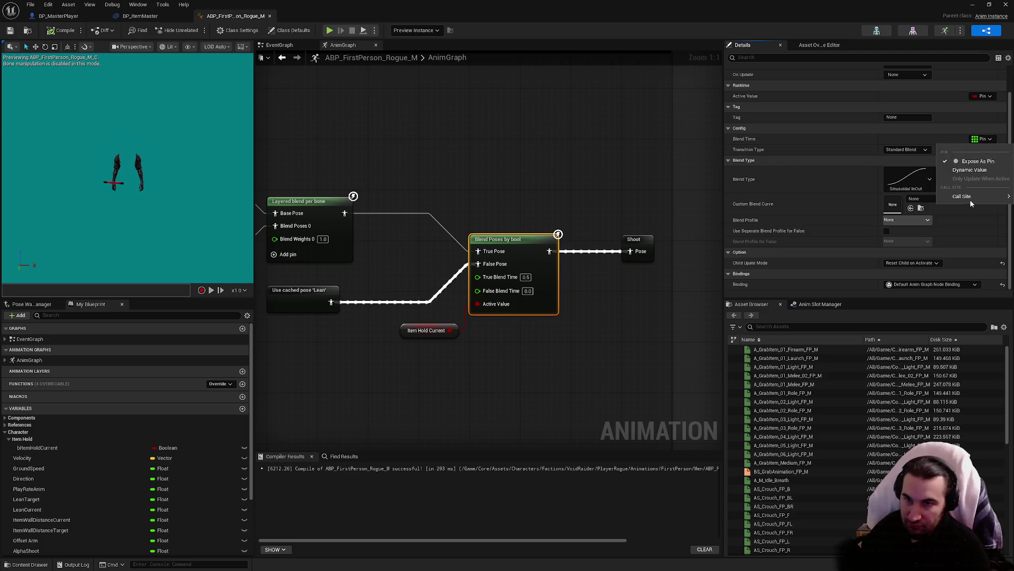
{"action": "left_click", "coordinate": [793, 145]}
{"action": "left_click", "coordinate": [798, 160]}
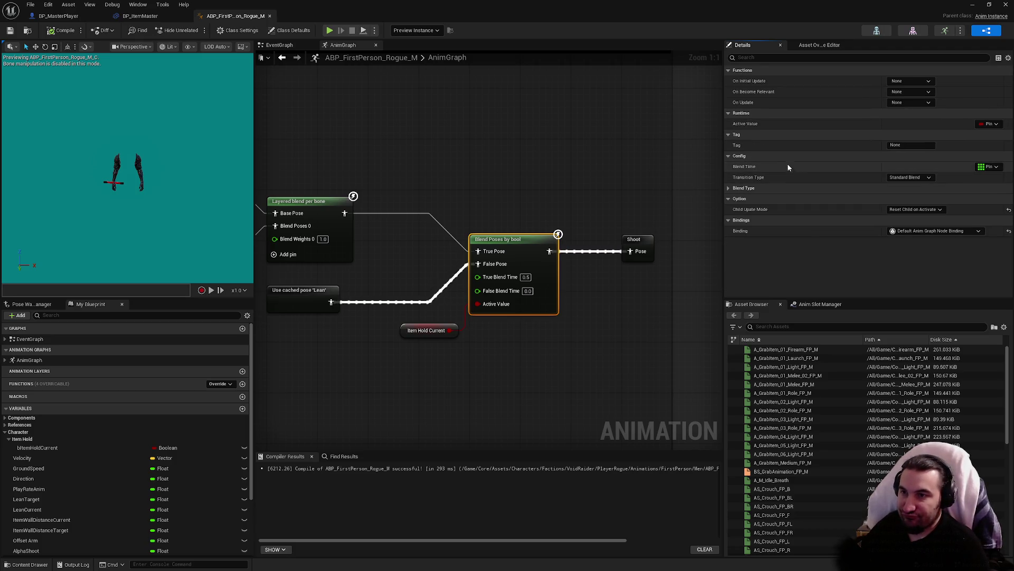
{"action": "left_click", "coordinate": [763, 188]}
{"action": "scroll", "coordinate": [762, 193], "scroll_direction": "down", "scroll_amount": 1}
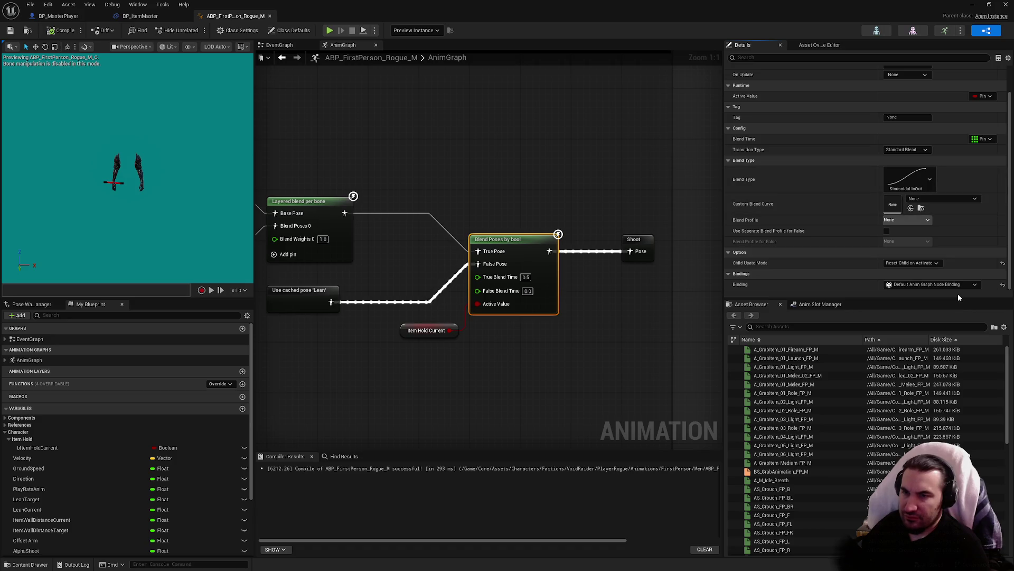
{"action": "left_click", "coordinate": [933, 263]}
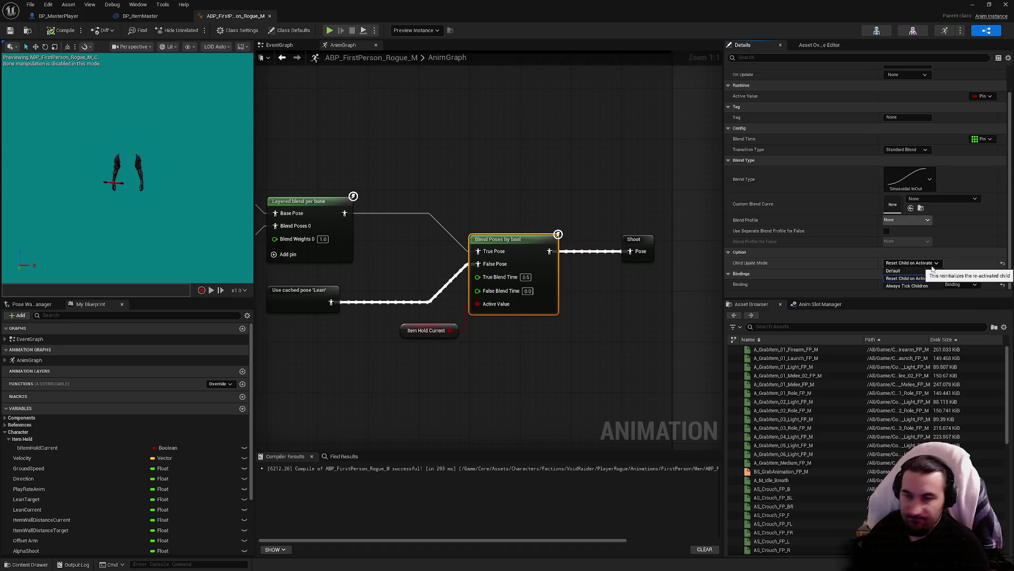
{"action": "left_click", "coordinate": [931, 265]}
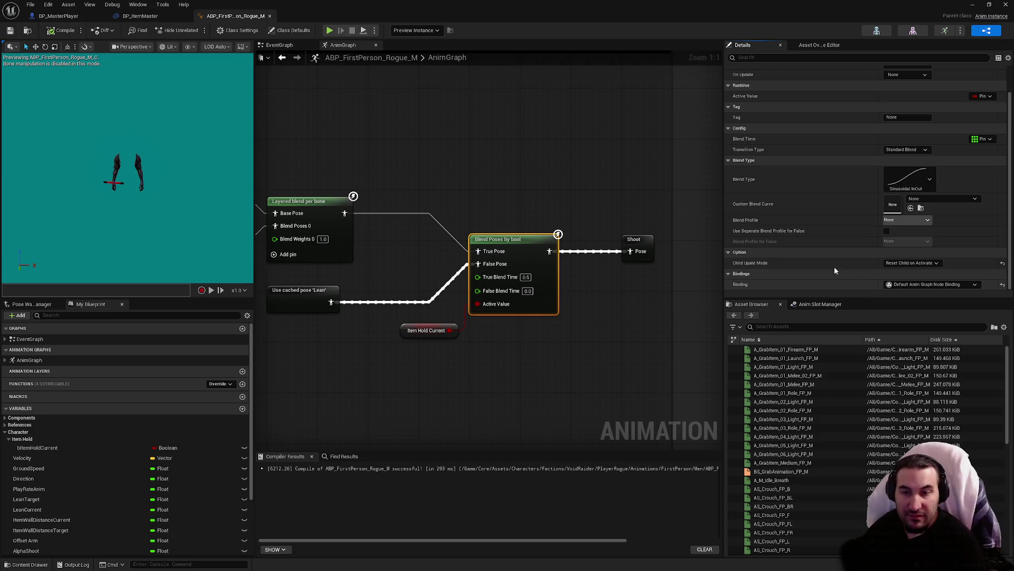
Move Item Hold Current beneath the Active Value input and save the anim blueprint.
{"action": "left_click", "coordinate": [526, 211]}
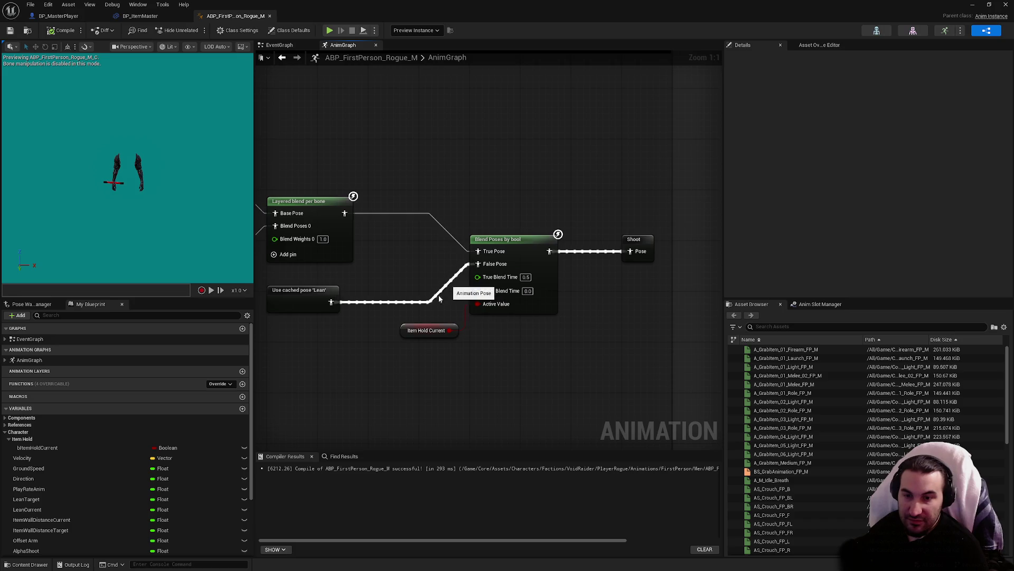
{"action": "left_click_drag", "start_coordinate": [422, 330], "coordinate": [492, 324]}
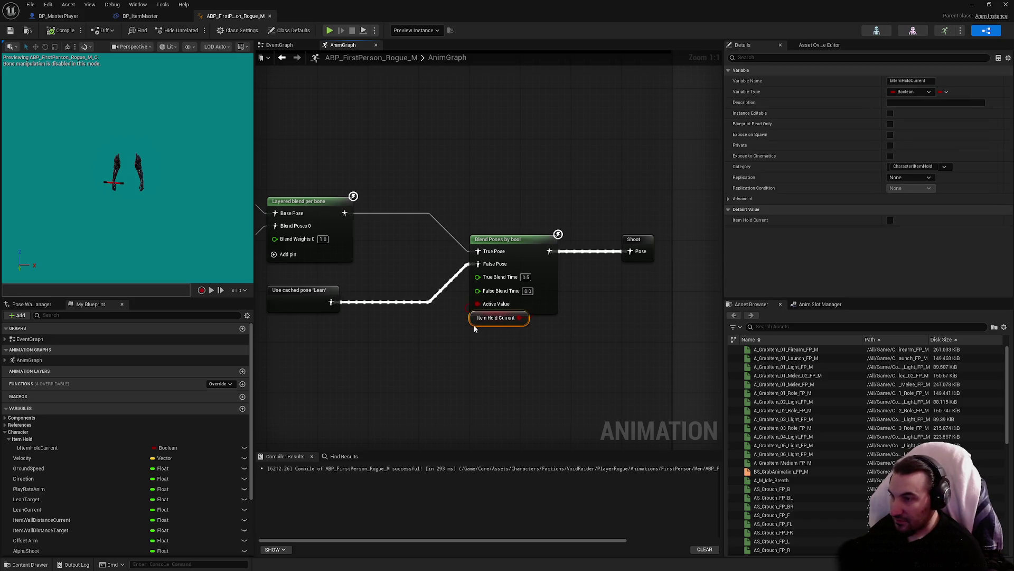
{"action": "left_click", "coordinate": [10, 30]}
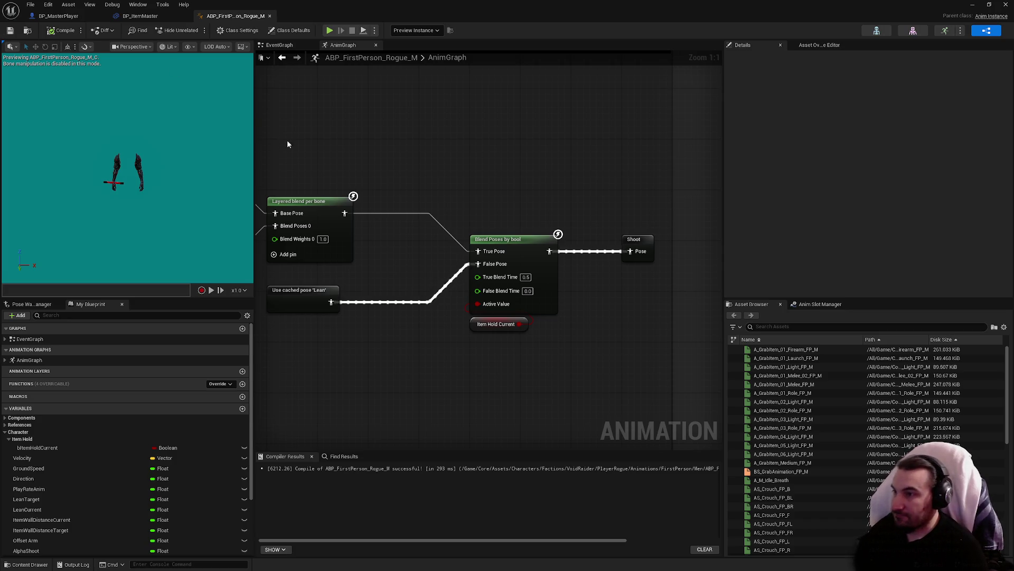
Inspect the cached Lean pose and Blend Poses by bool nodes, then show the EventGraph.
{"action": "left_click_drag", "start_coordinate": [287, 144], "coordinate": [480, 170]}
{"action": "left_click", "coordinate": [507, 325]}
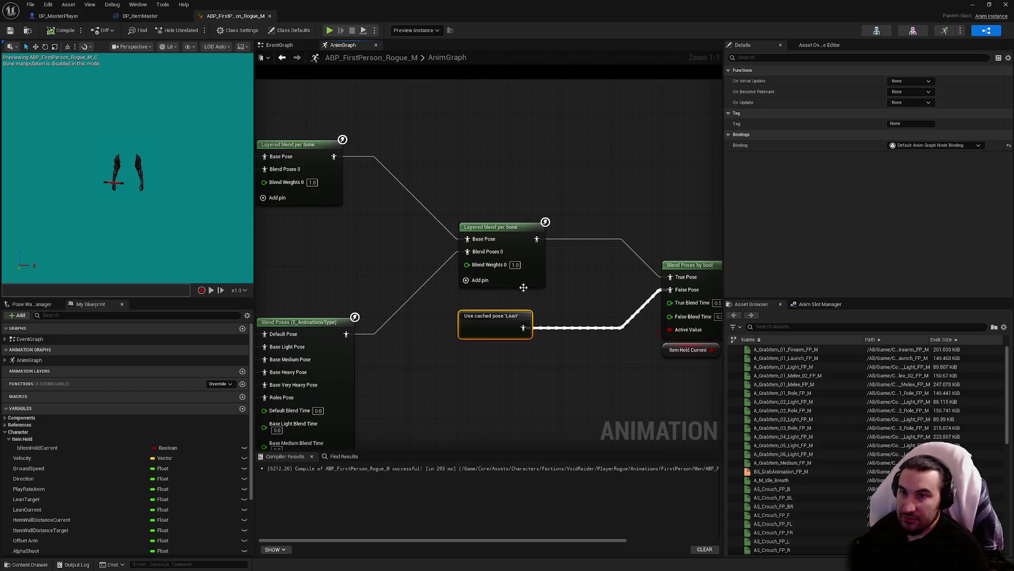
{"action": "left_click_drag", "start_coordinate": [696, 185], "coordinate": [547, 193]}
{"action": "left_click", "coordinate": [547, 264]}
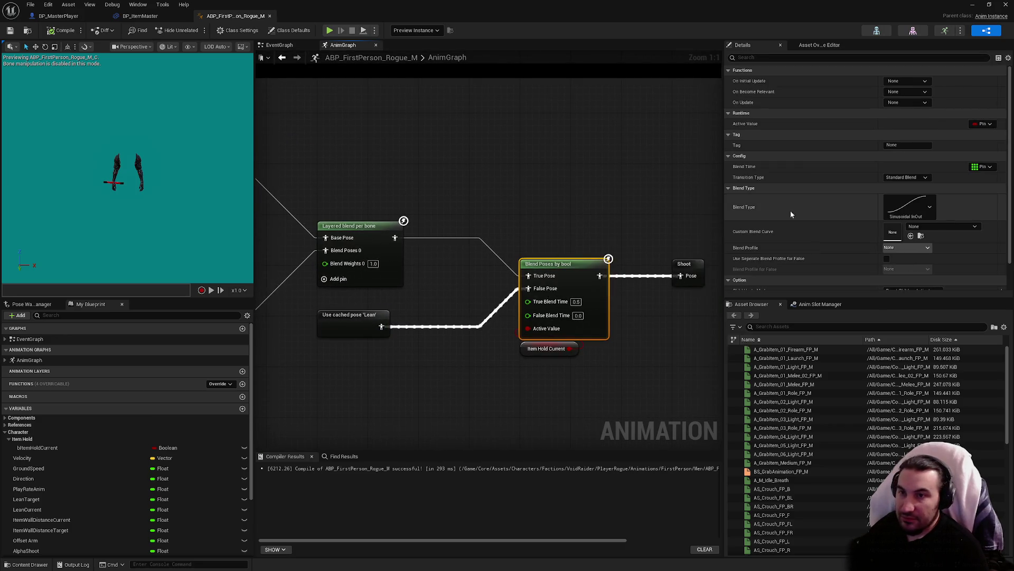
{"action": "scroll", "coordinate": [808, 207], "scroll_direction": "down", "scroll_amount": 2}
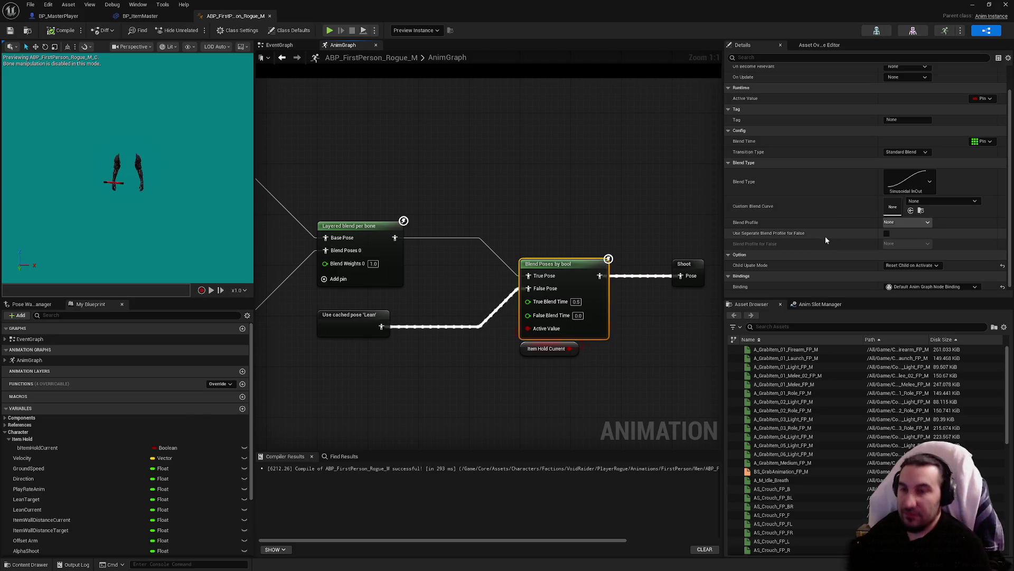
{"action": "scroll", "coordinate": [827, 253], "scroll_direction": "down", "scroll_amount": 1}
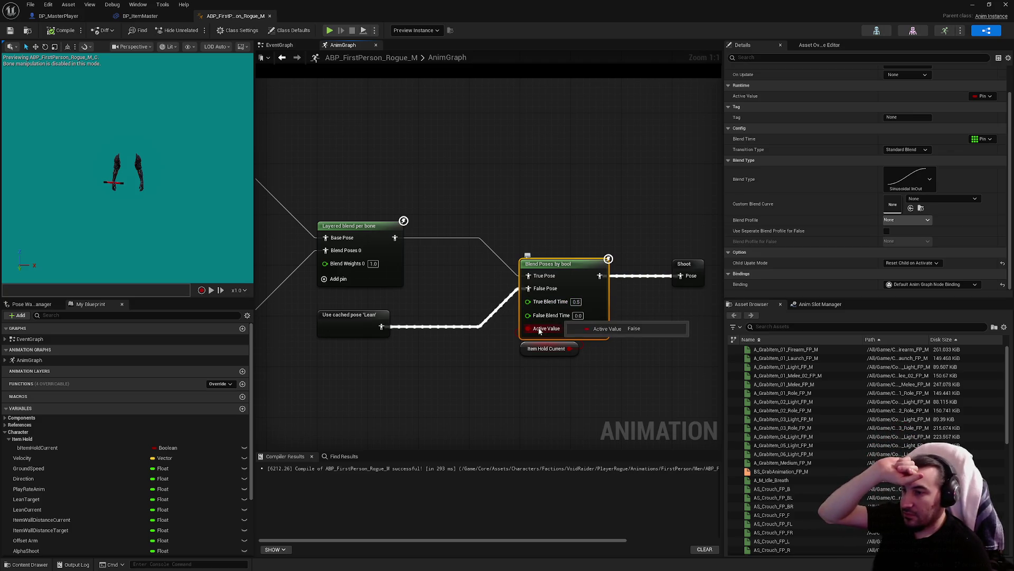
{"action": "left_click", "coordinate": [285, 45]}
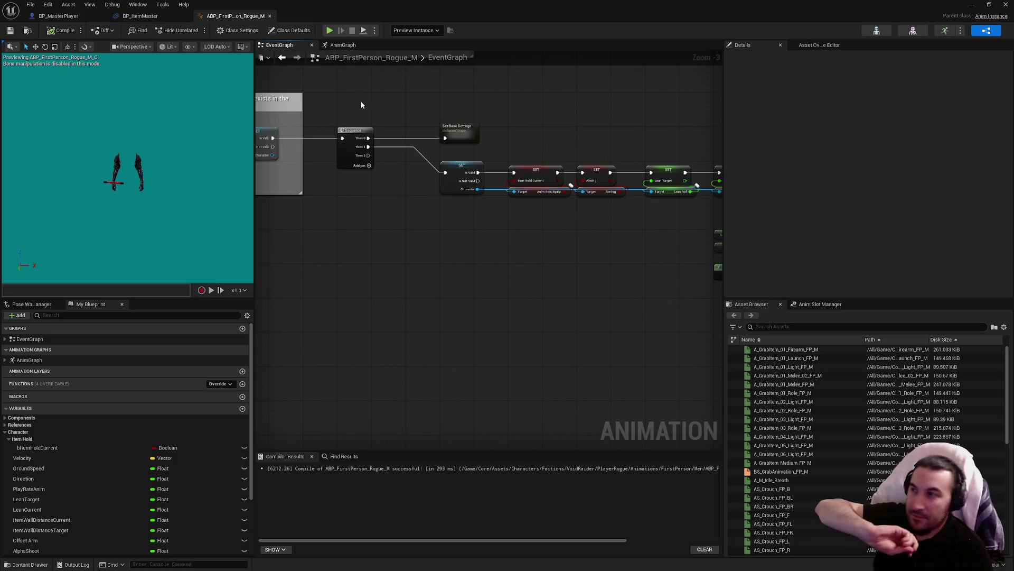
{"action": "scroll", "coordinate": [551, 214], "scroll_direction": "up", "scroll_amount": 3}
{"action": "left_click_drag", "start_coordinate": [550, 215], "coordinate": [487, 295]}
{"action": "left_click", "coordinate": [148, 15]}
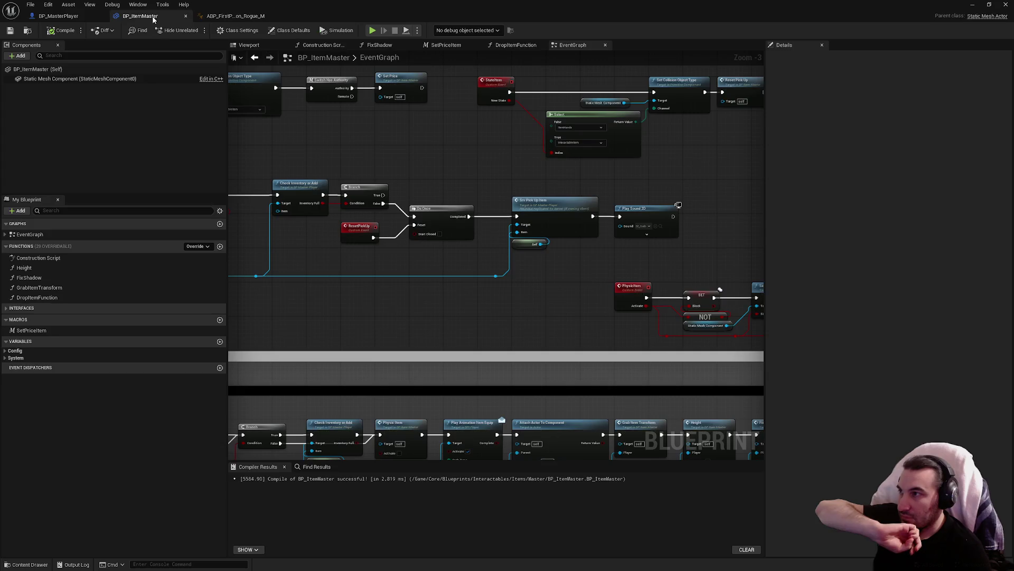
{"action": "left_click", "coordinate": [238, 17]}
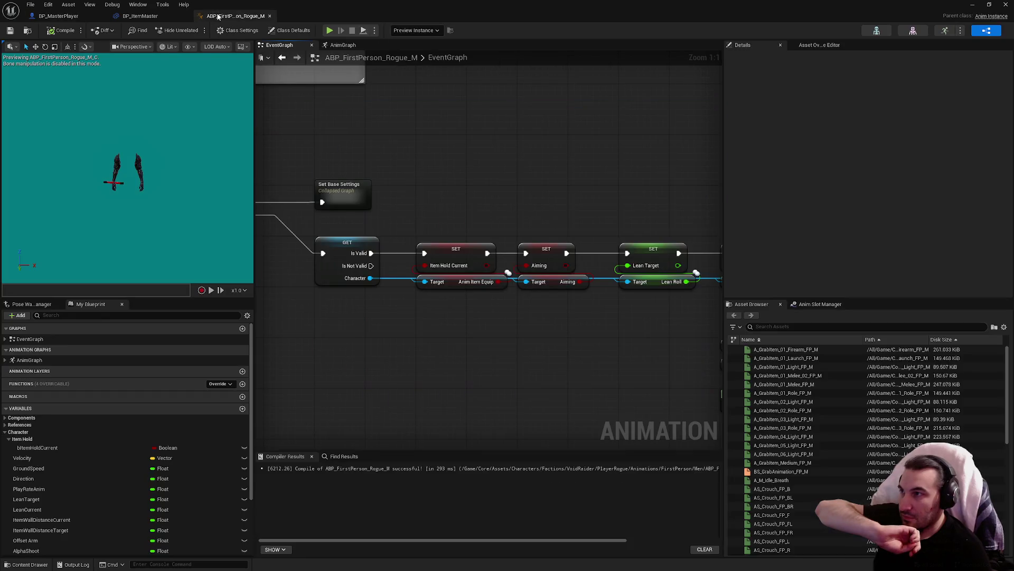
{"action": "left_click", "coordinate": [148, 16]}
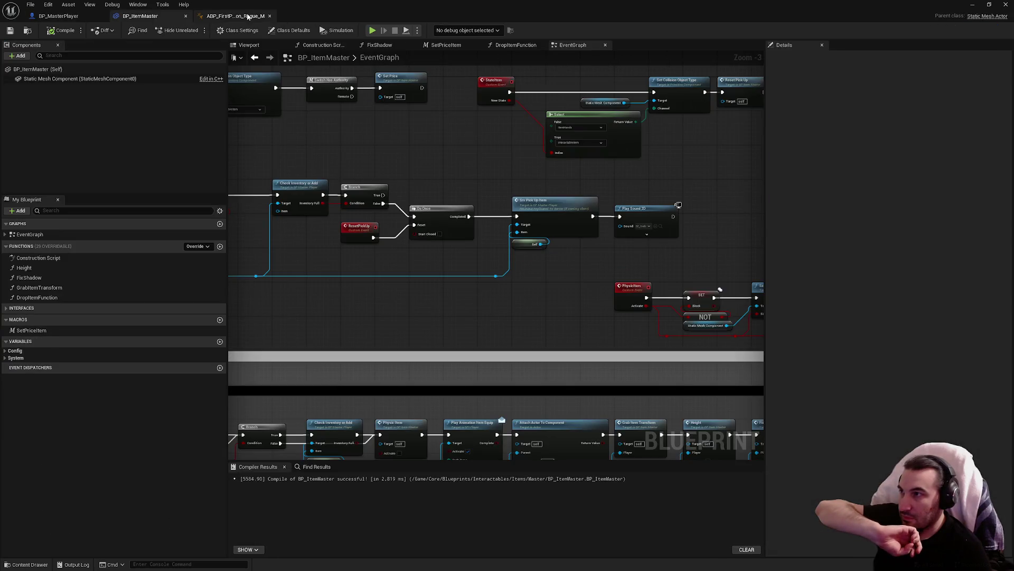
{"action": "left_click", "coordinate": [235, 16]}
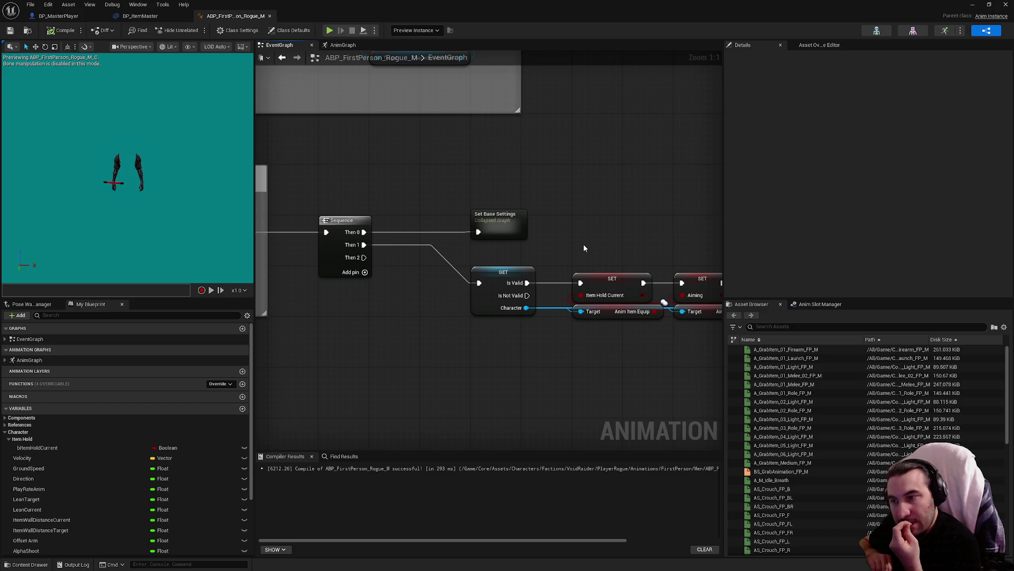
{"action": "left_click", "coordinate": [615, 285]}
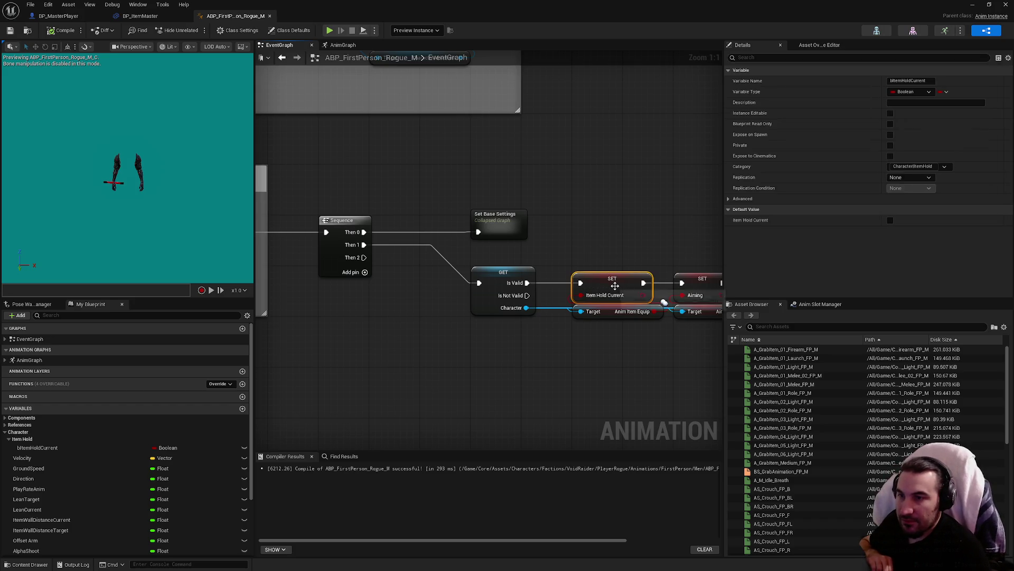
{"action": "left_click", "coordinate": [761, 199]}
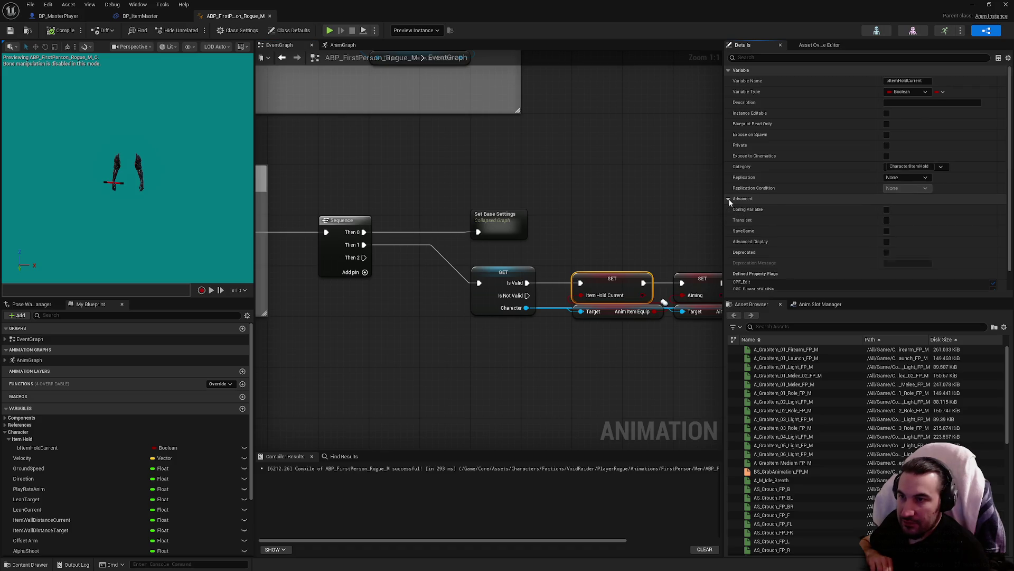
{"action": "mouse_move", "coordinate": [739, 222]}
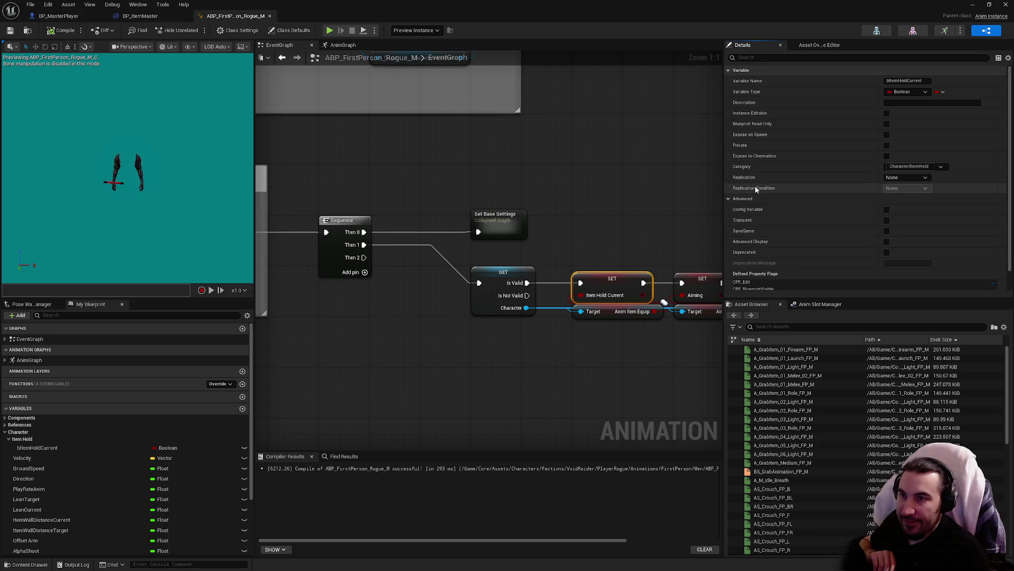
{"action": "scroll", "coordinate": [747, 223], "scroll_direction": "down", "scroll_amount": 3}
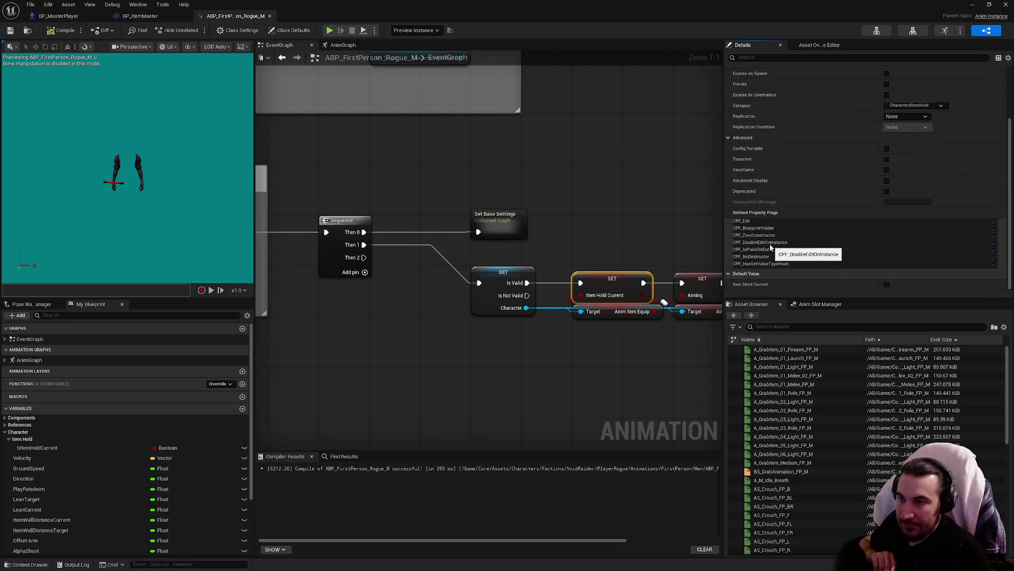
{"action": "left_click", "coordinate": [729, 138]}
{"action": "left_click", "coordinate": [631, 211]}
{"action": "left_click_drag", "start_coordinate": [631, 210], "coordinate": [493, 195]}
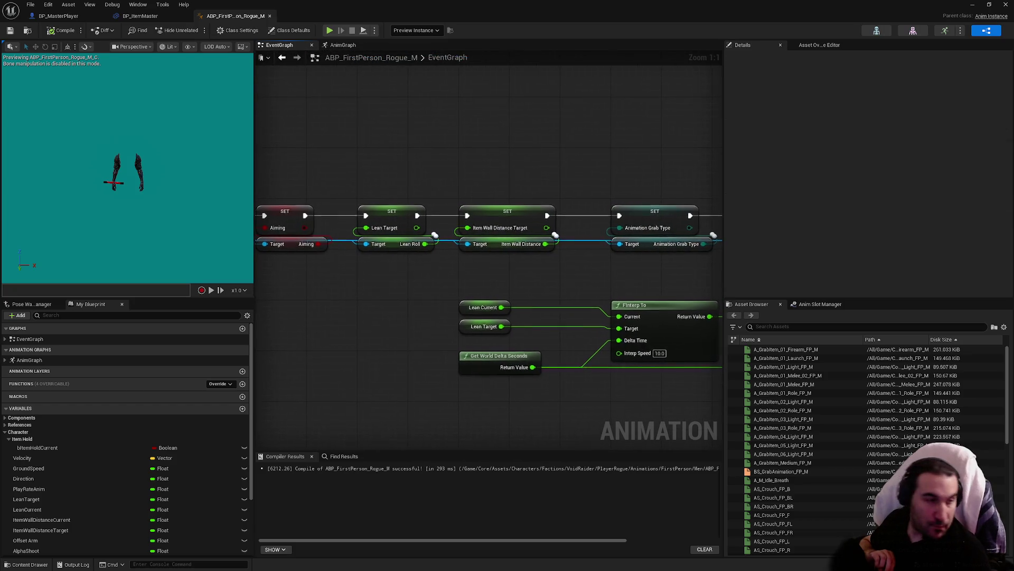
{"action": "left_click_drag", "start_coordinate": [401, 186], "coordinate": [587, 233]}
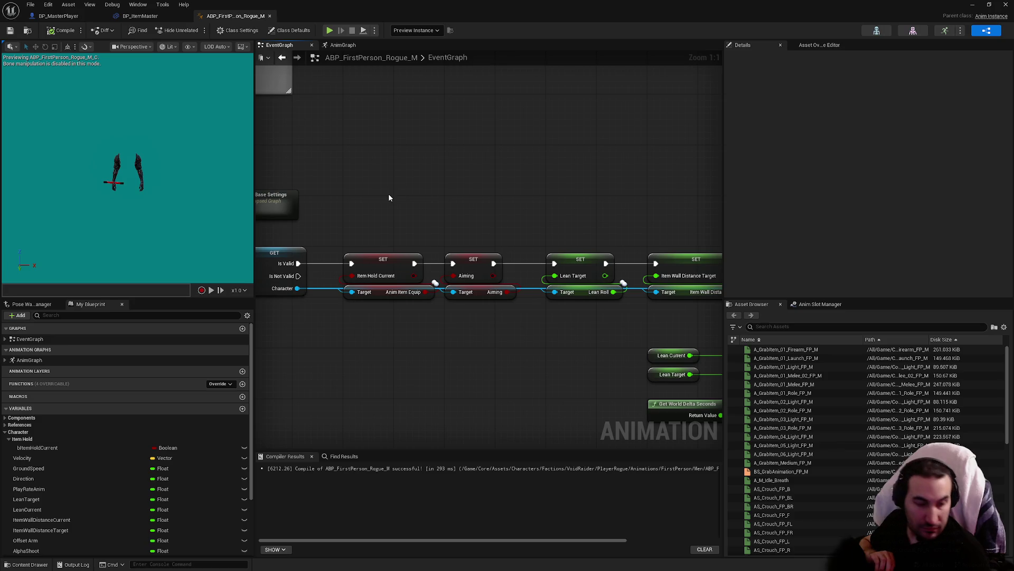
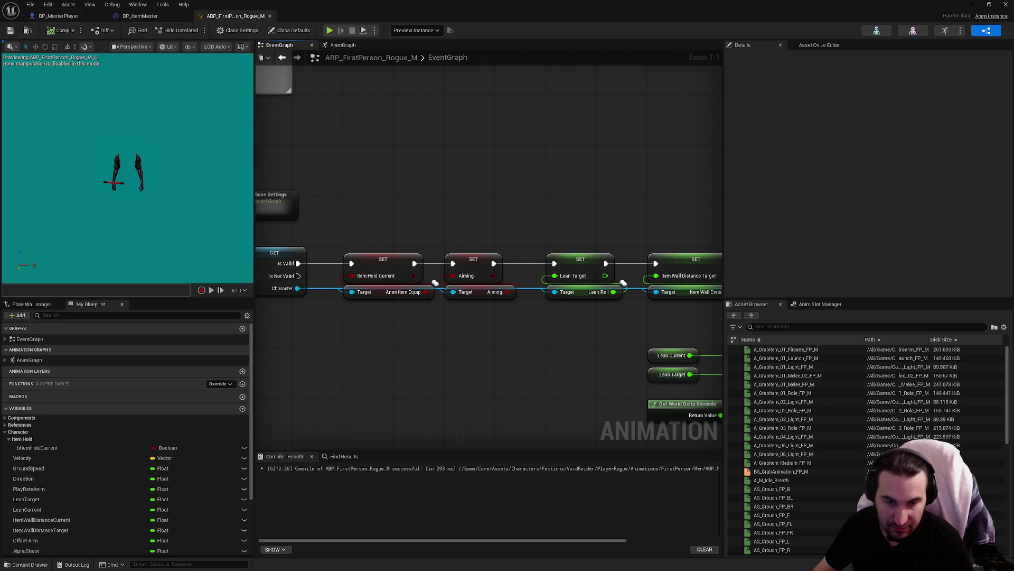
Place a New State Machine node in the AnimGraph and open its empty graph.
{"action": "key", "text": "super"}
{"action": "key", "text": "super"}
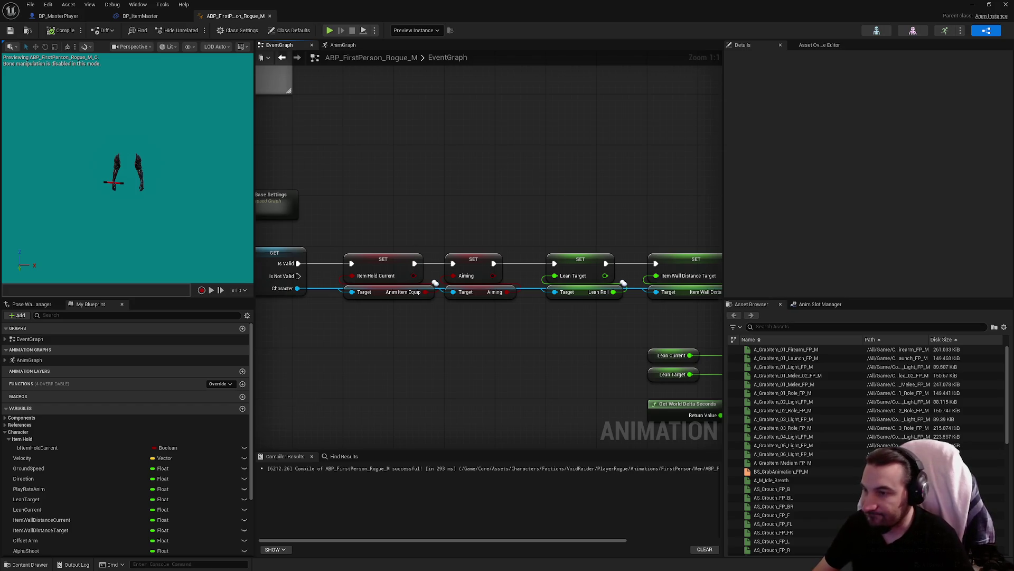
{"action": "left_click_drag", "start_coordinate": [553, 196], "coordinate": [538, 154]}
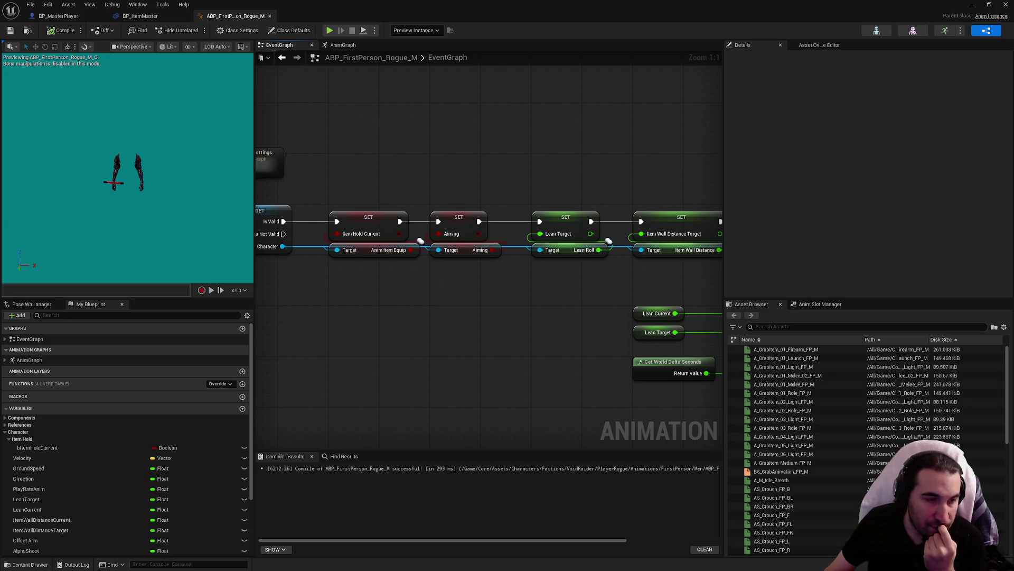
{"action": "key", "text": "ctrl+z"}
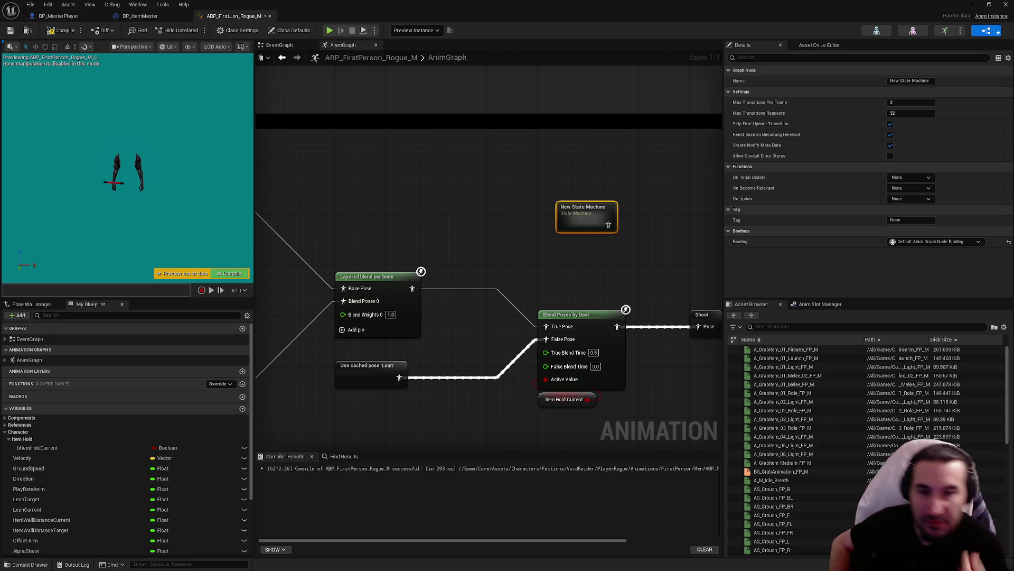
{"action": "double_click", "coordinate": [571, 216]}
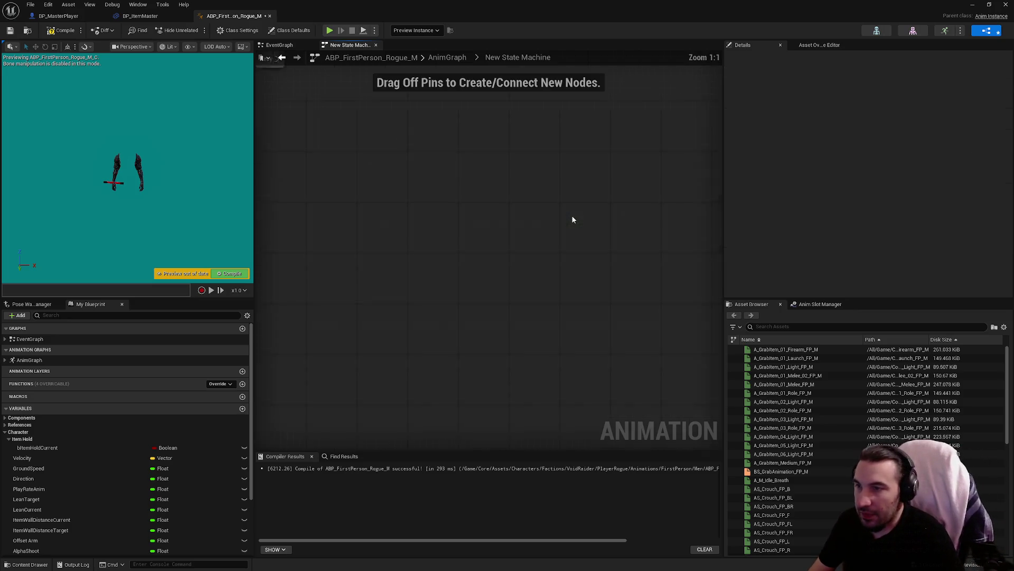
Add a state linked from Entry and name it Idle.
{"action": "left_click_drag", "start_coordinate": [415, 260], "coordinate": [456, 264]}
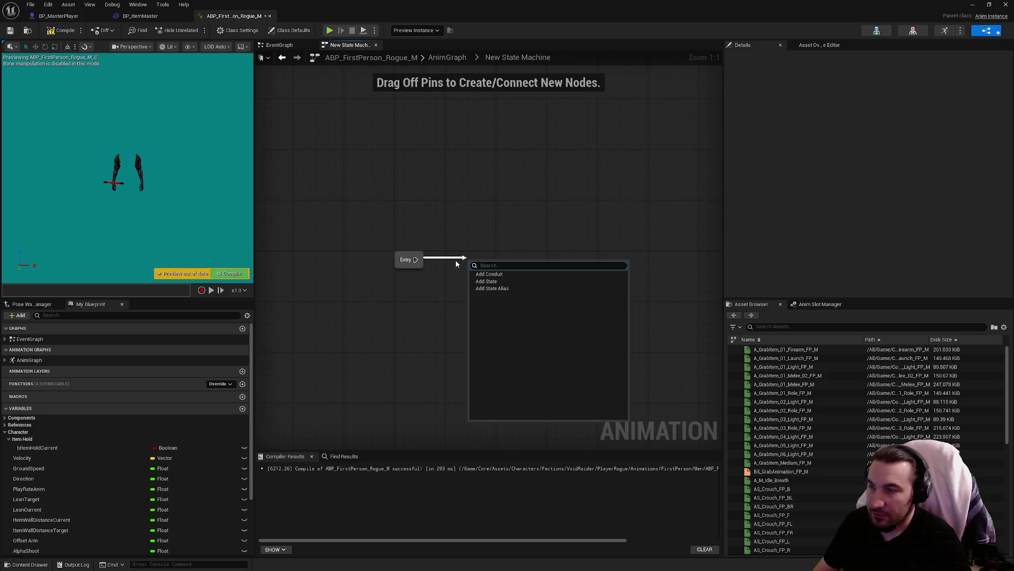
{"action": "left_click", "coordinate": [486, 281]}
{"action": "type", "text": "Hold"}
{"action": "key", "text": "Return"}
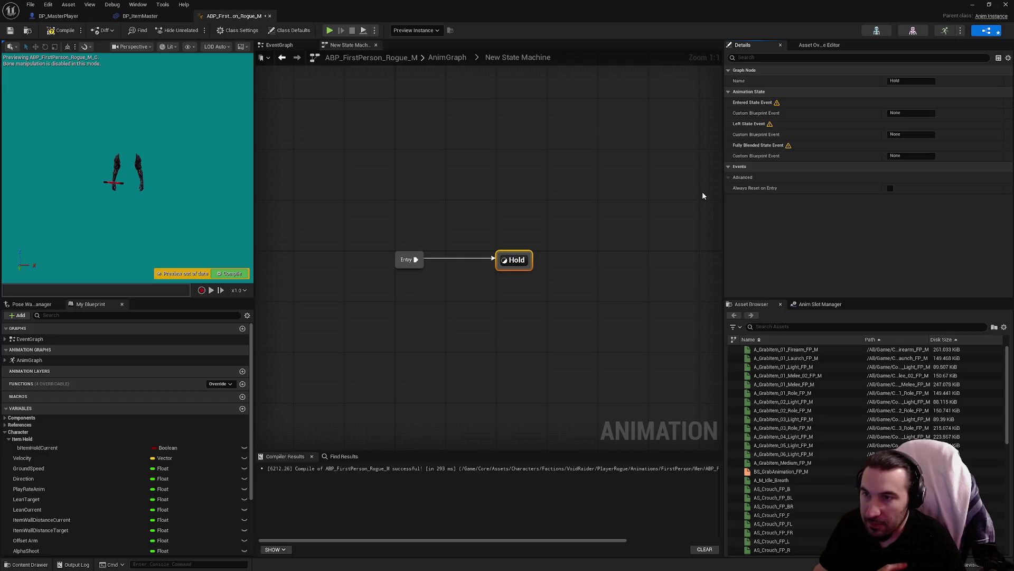
{"action": "mouse_move", "coordinate": [771, 189]}
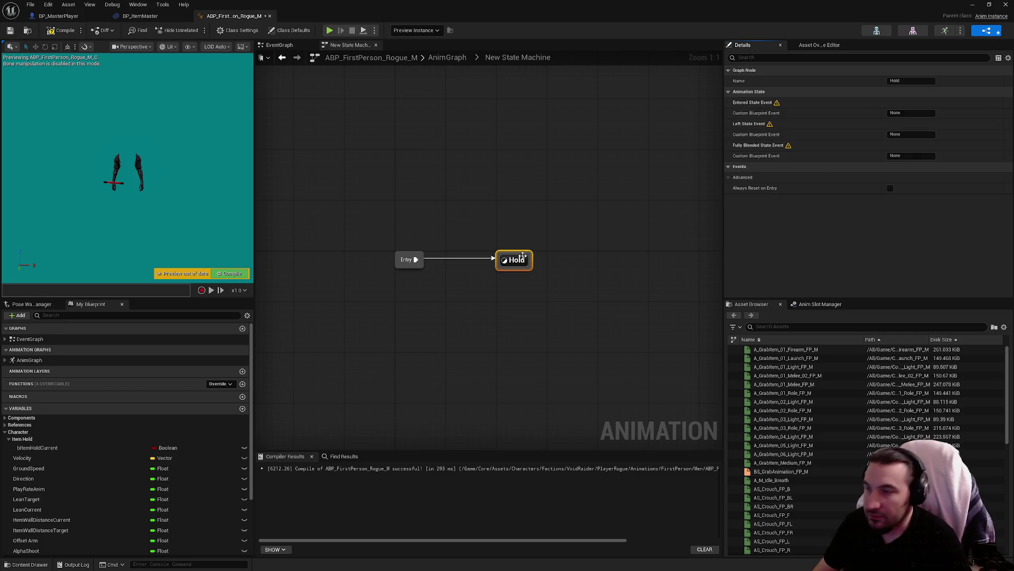
{"action": "right_click", "coordinate": [522, 255]}
{"action": "left_click", "coordinate": [480, 322]}
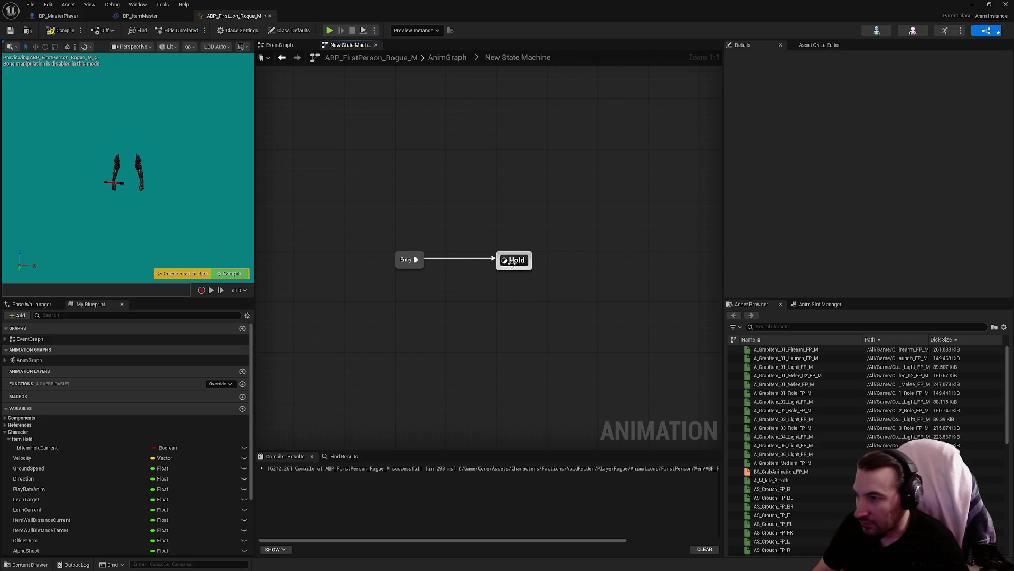
{"action": "left_click", "coordinate": [508, 259]}
{"action": "left_click_drag", "start_coordinate": [681, 167], "coordinate": [621, 199]}
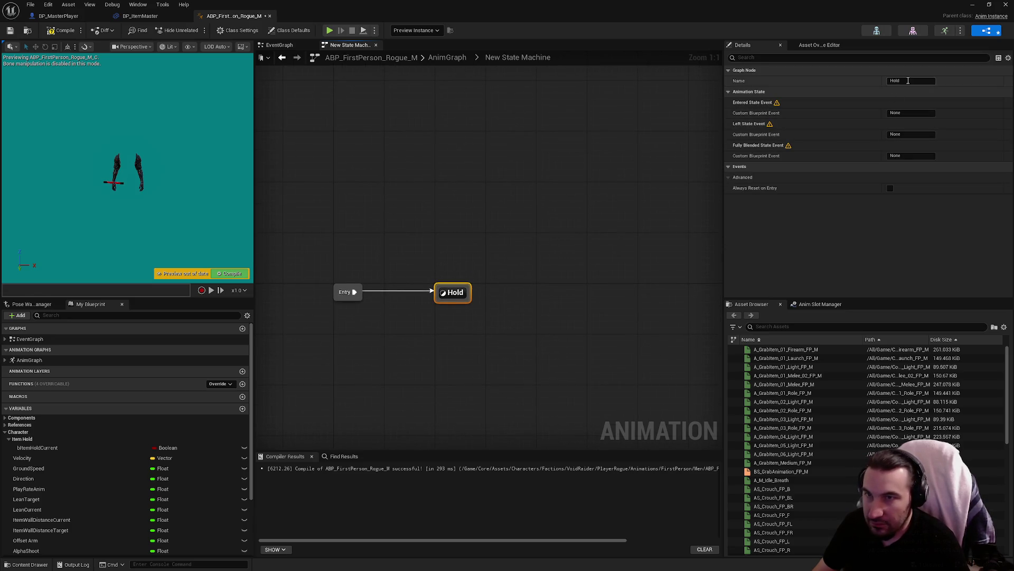
{"action": "left_click", "coordinate": [911, 80]}
{"action": "type", "text": "Idle"}
{"action": "key", "text": "Return"}
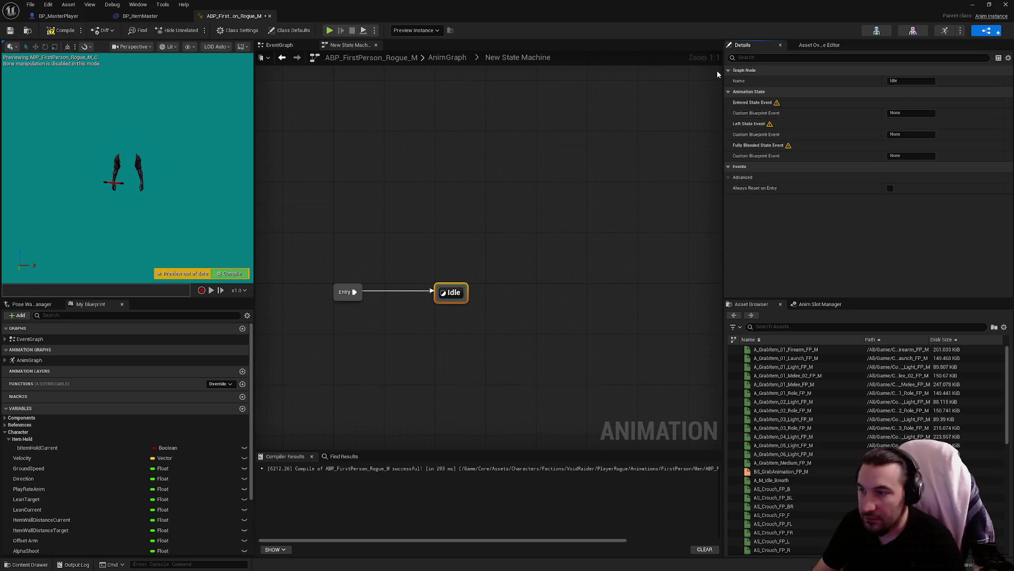
Add a Hold state linked from Idle and open the Idle-to-Hold transition rule.
{"action": "left_click_drag", "start_coordinate": [468, 295], "coordinate": [562, 291]}
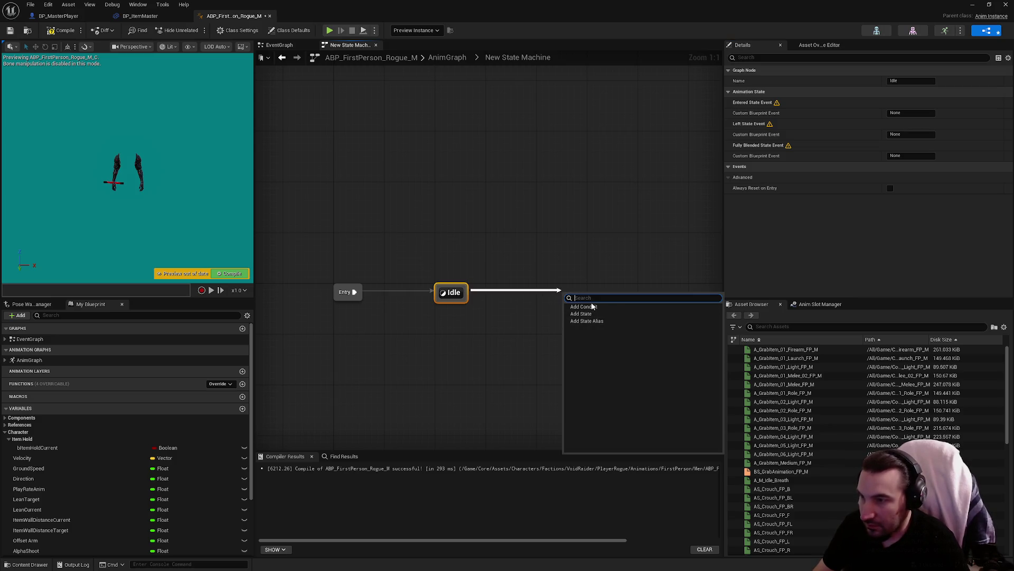
{"action": "left_click", "coordinate": [598, 315]}
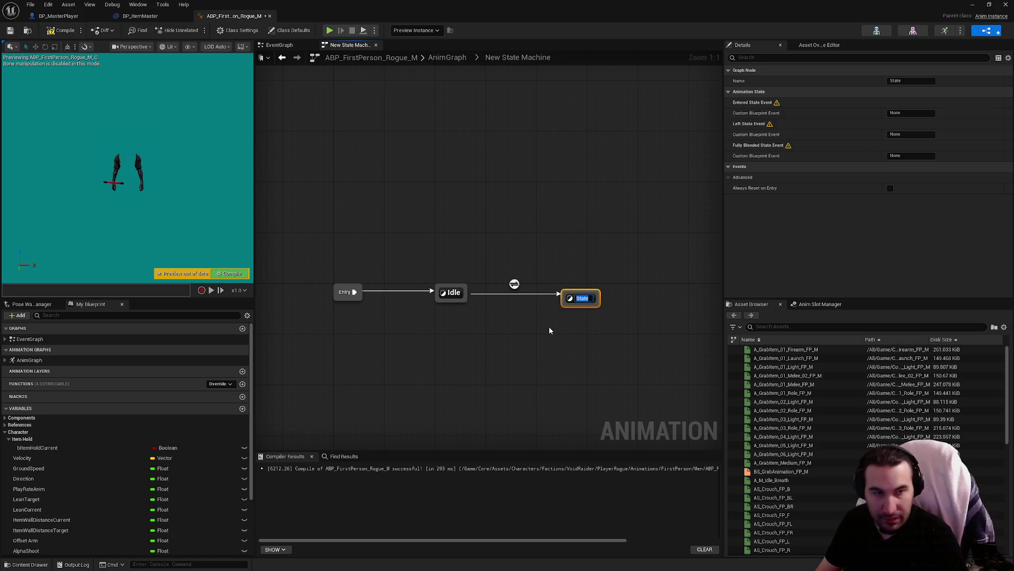
{"action": "type", "text": "Hold"}
{"action": "key", "text": "Return"}
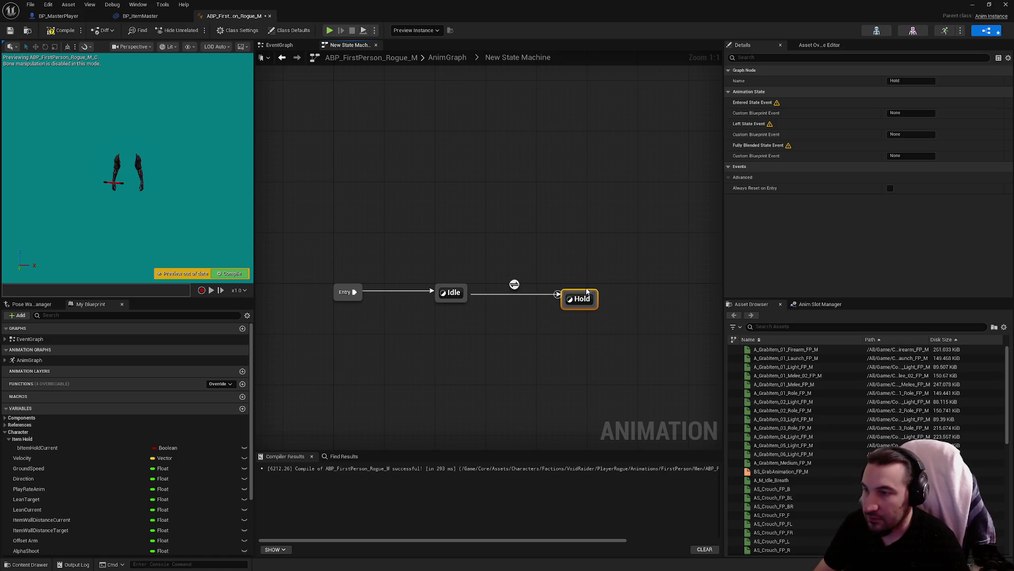
{"action": "left_click_drag", "start_coordinate": [584, 302], "coordinate": [560, 295]}
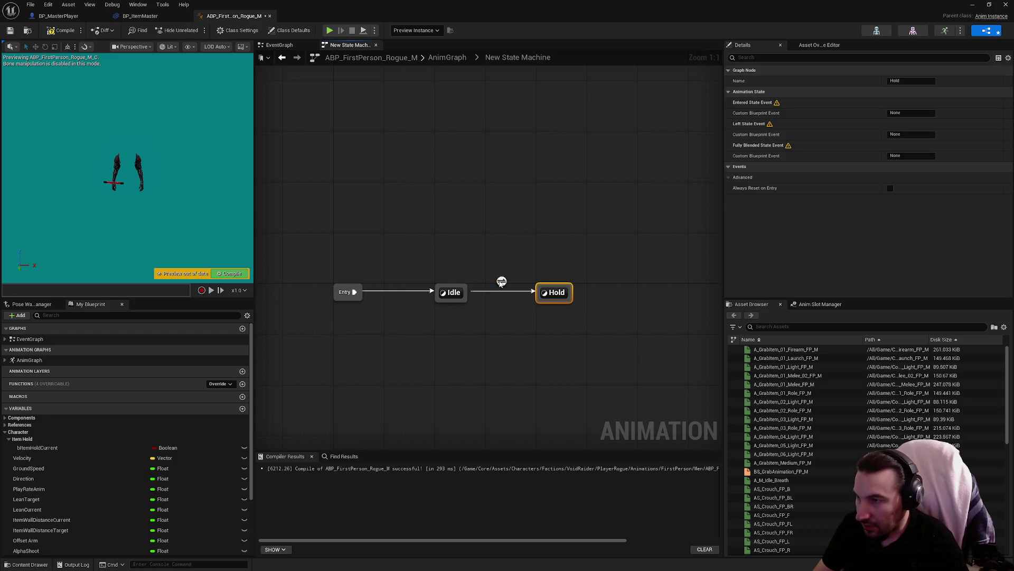
{"action": "double_click", "coordinate": [501, 281]}
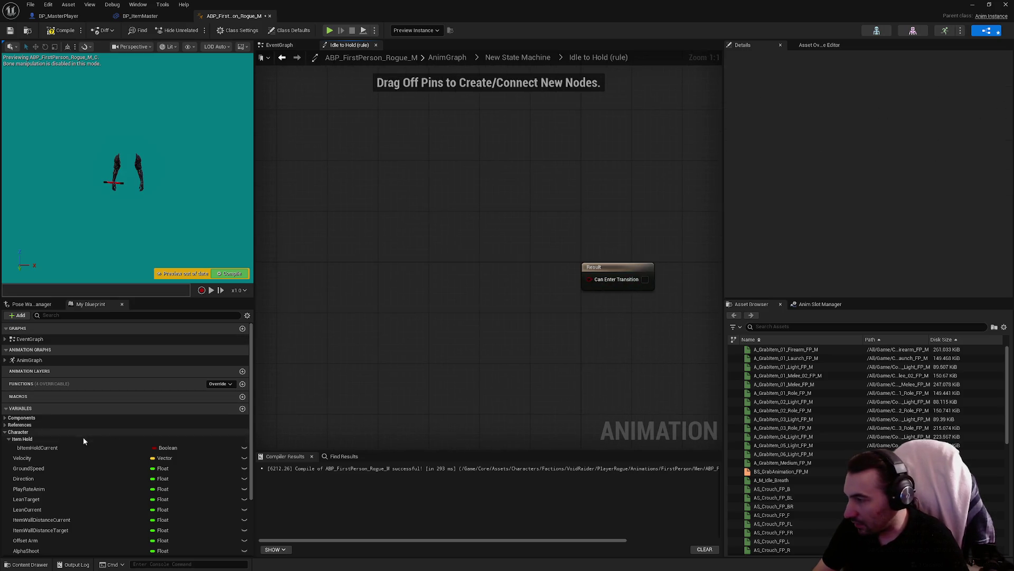
Wire Item Hold Current into the Idle-to-Hold rule, then add and open a Hold-to-Idle transition.
{"action": "mouse_move", "coordinate": [80, 447]}
{"action": "left_mouse_down"}
{"action": "mouse_move", "coordinate": [519, 366]}
{"action": "mouse_move", "coordinate": [586, 278]}
{"action": "left_mouse_up"}
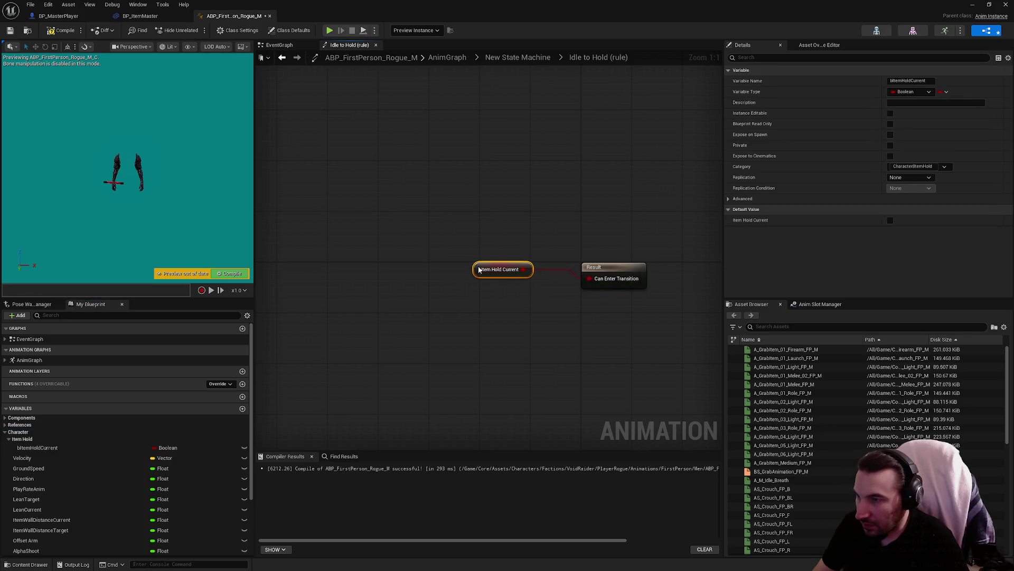
{"action": "key", "text": "alt+Left"}
{"action": "mouse_move", "coordinate": [541, 301]}
{"action": "left_mouse_down"}
{"action": "mouse_move", "coordinate": [473, 306]}
{"action": "mouse_move", "coordinate": [459, 297]}
{"action": "left_mouse_up"}
{"action": "double_click", "coordinate": [500, 304]}
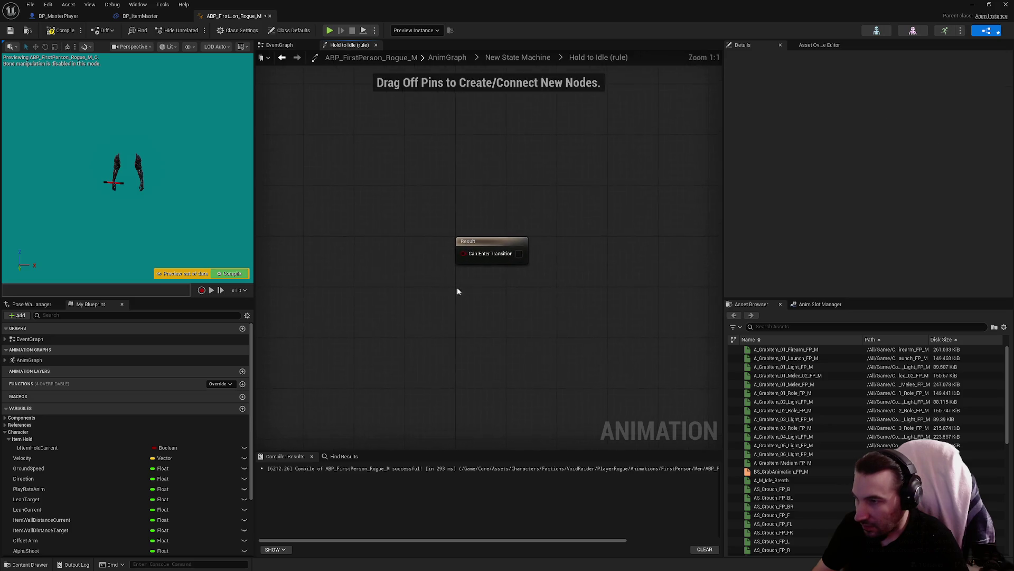
Feed NOT Item Hold Current into the Hold-to-Idle transition's Result.
{"action": "left_click", "coordinate": [61, 448]}
{"action": "mouse_move", "coordinate": [61, 448]}
{"action": "left_mouse_down"}
{"action": "mouse_move", "coordinate": [376, 307]}
{"action": "mouse_move", "coordinate": [460, 321]}
{"action": "left_mouse_up"}
{"action": "left_click", "coordinate": [401, 312]}
{"action": "type", "text": "not"}
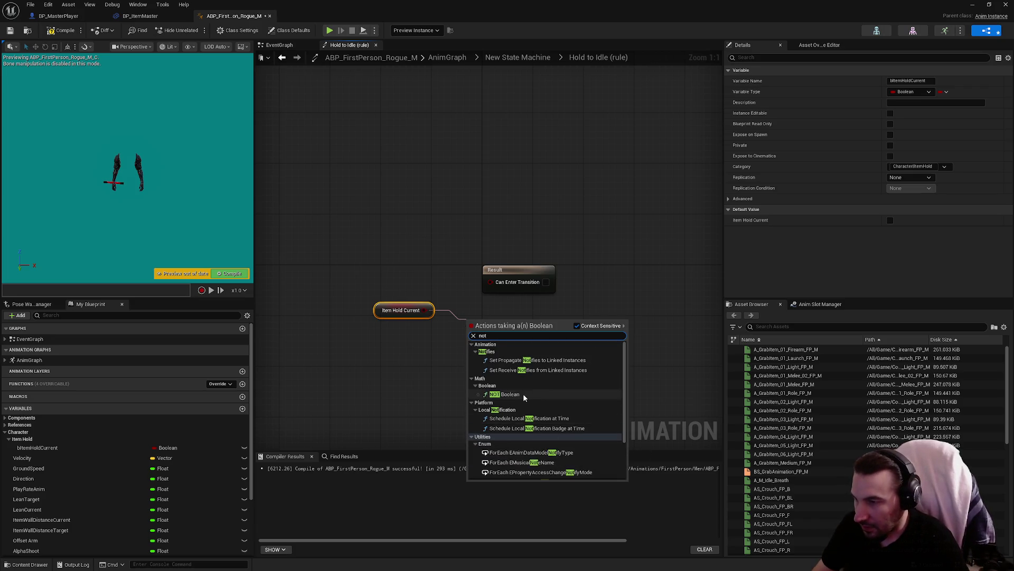
{"action": "left_click", "coordinate": [506, 395]}
{"action": "mouse_move", "coordinate": [515, 339]}
{"action": "left_mouse_down"}
{"action": "mouse_move", "coordinate": [412, 301]}
{"action": "mouse_move", "coordinate": [456, 282]}
{"action": "mouse_move", "coordinate": [426, 299]}
{"action": "mouse_move", "coordinate": [507, 296]}
{"action": "mouse_move", "coordinate": [490, 282]}
{"action": "left_mouse_up"}
{"action": "mouse_move", "coordinate": [444, 360]}
{"action": "left_mouse_down"}
{"action": "mouse_move", "coordinate": [372, 291]}
{"action": "mouse_move", "coordinate": [413, 272]}
{"action": "left_mouse_up"}
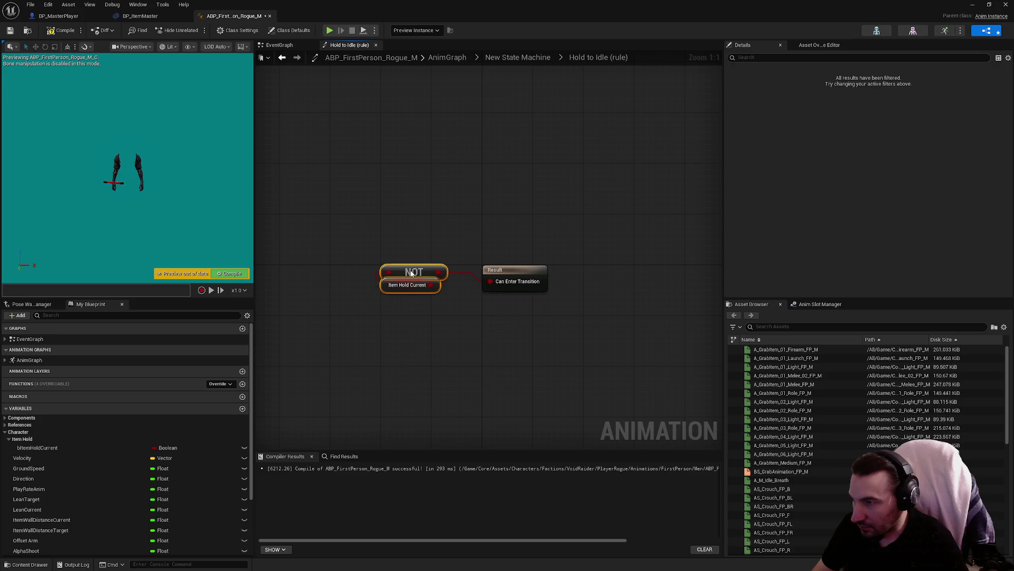
{"action": "left_click", "coordinate": [515, 278]}
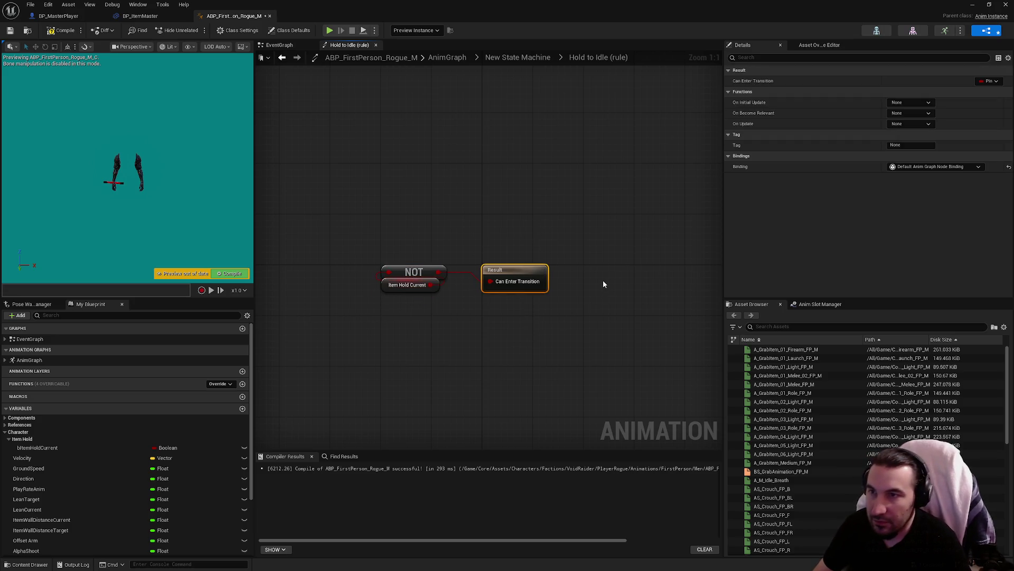
Review the Idle and Hold states and their transition, then move to the EventGraph.
{"action": "key", "text": "alt+Left"}
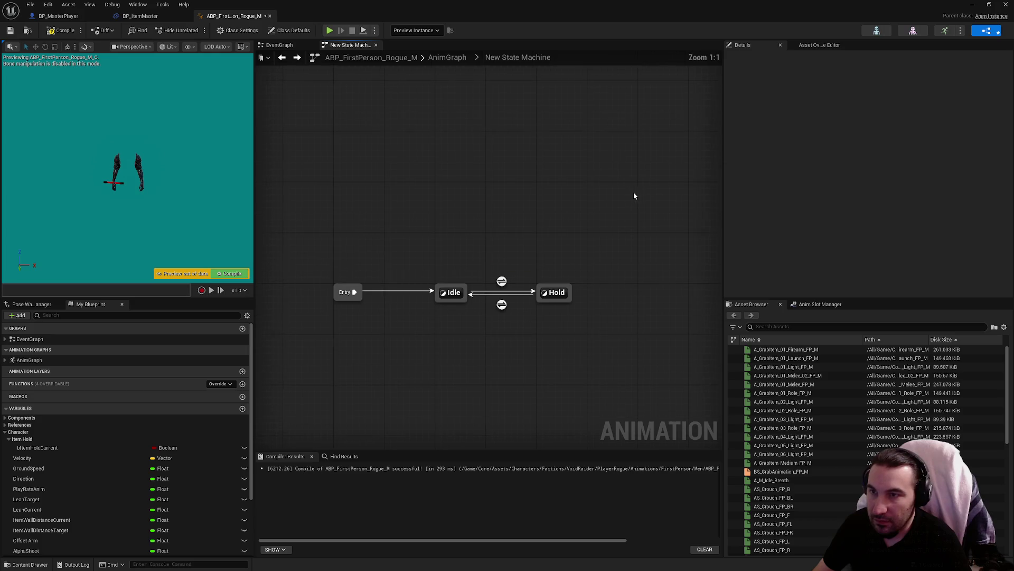
{"action": "left_click", "coordinate": [502, 281]}
{"action": "left_click", "coordinate": [553, 296]}
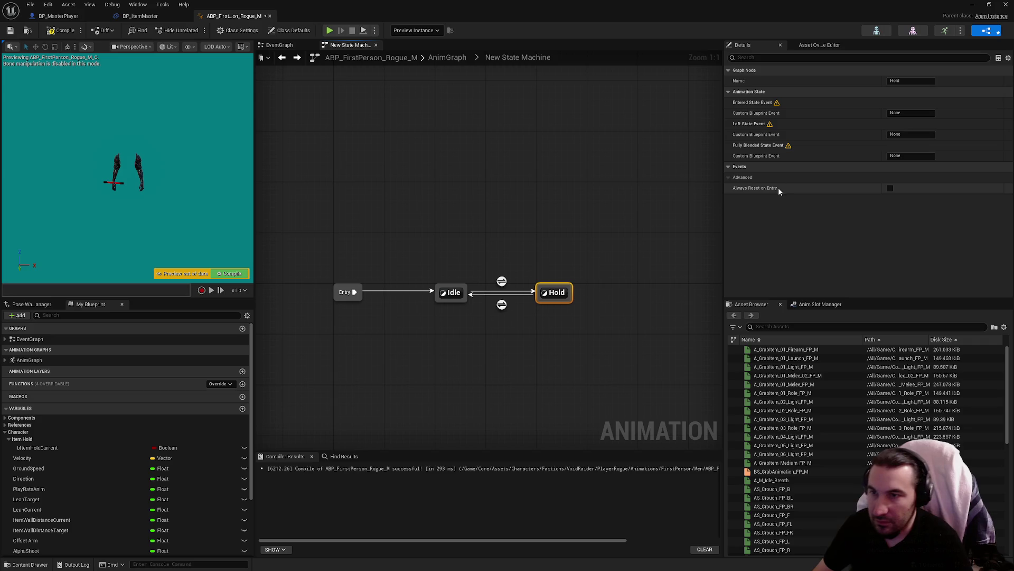
{"action": "left_click", "coordinate": [468, 268]}
{"action": "left_click", "coordinate": [452, 292]}
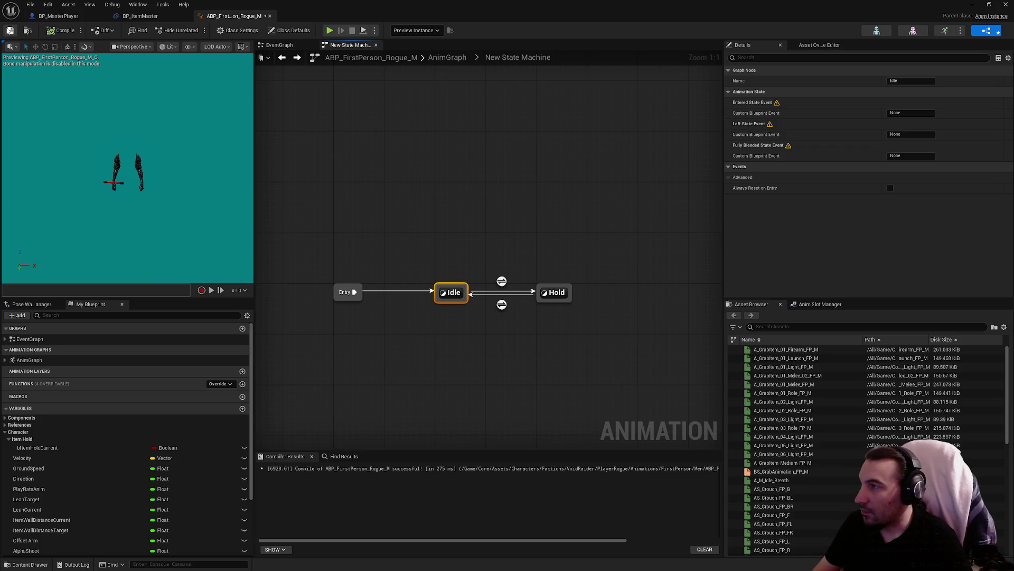
{"action": "left_click", "coordinate": [279, 45]}
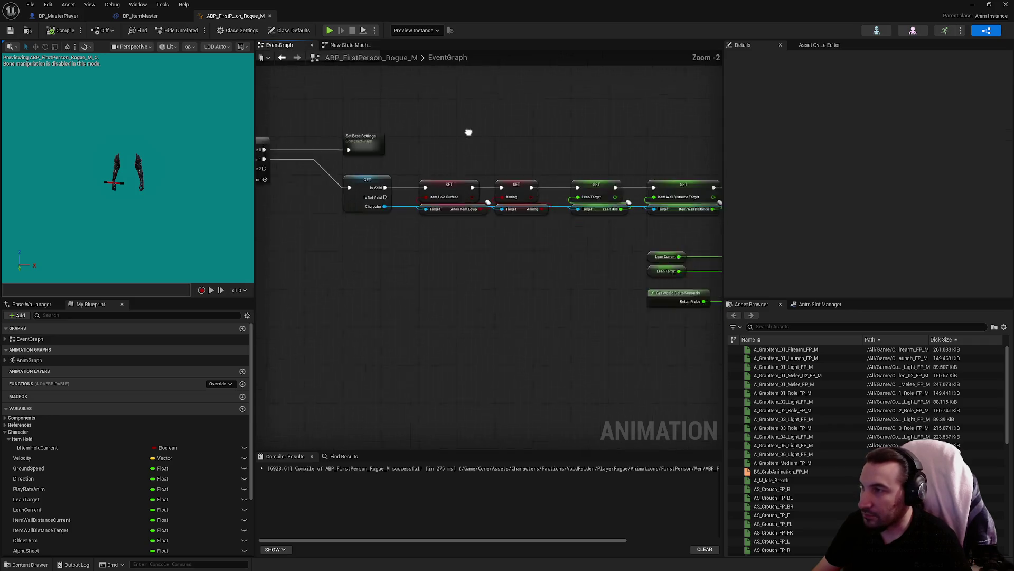
Return to the AnimGraph and bring the Output Pose chain into view.
{"action": "left_click", "coordinate": [349, 45]}
{"action": "left_click", "coordinate": [447, 63]}
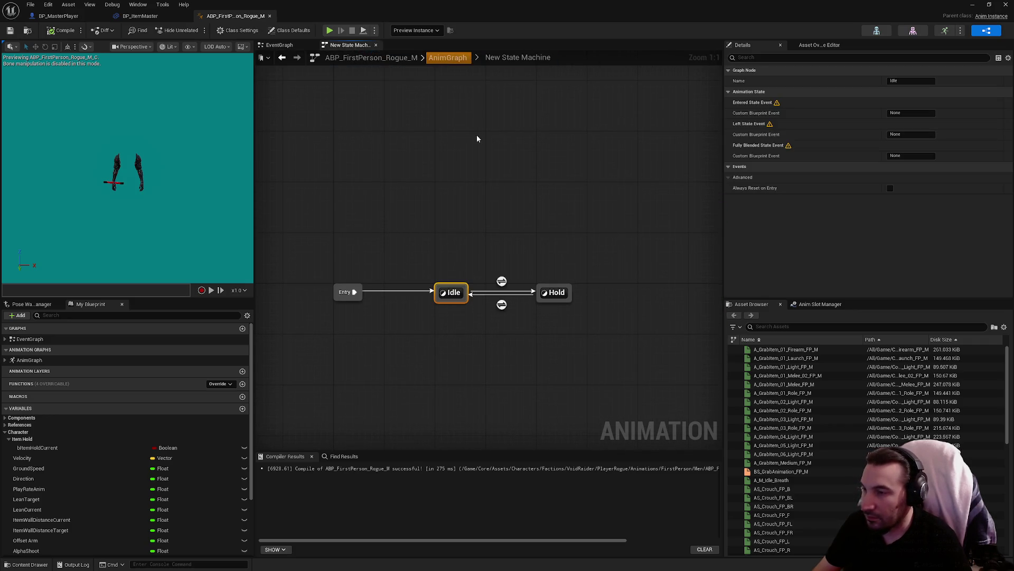
{"action": "scroll", "coordinate": [487, 186], "scroll_direction": "up", "scroll_amount": 4}
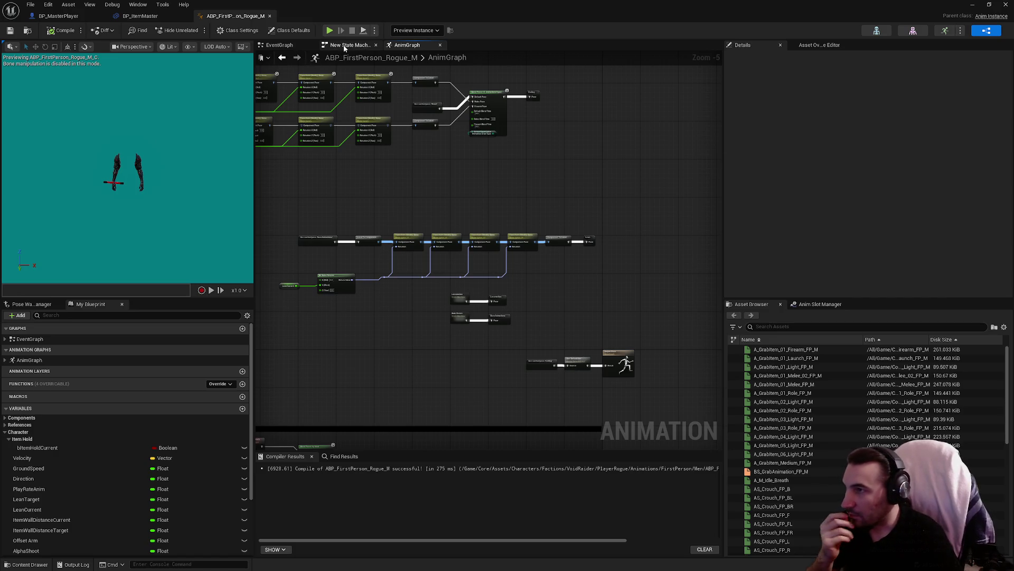
{"action": "left_click", "coordinate": [279, 45]}
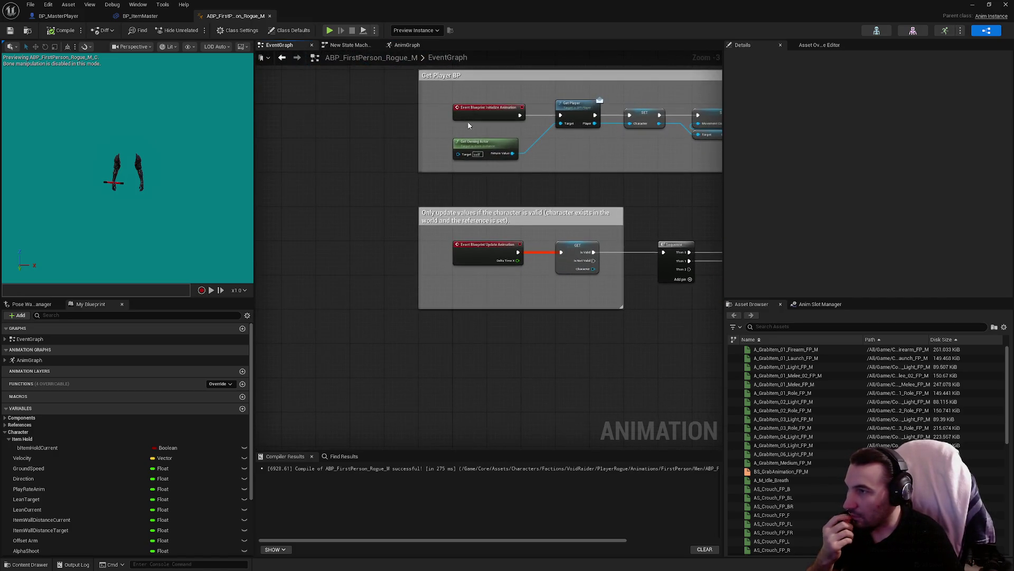
{"action": "left_click", "coordinate": [415, 46]}
{"action": "scroll", "coordinate": [528, 260], "scroll_direction": "down", "scroll_amount": 2}
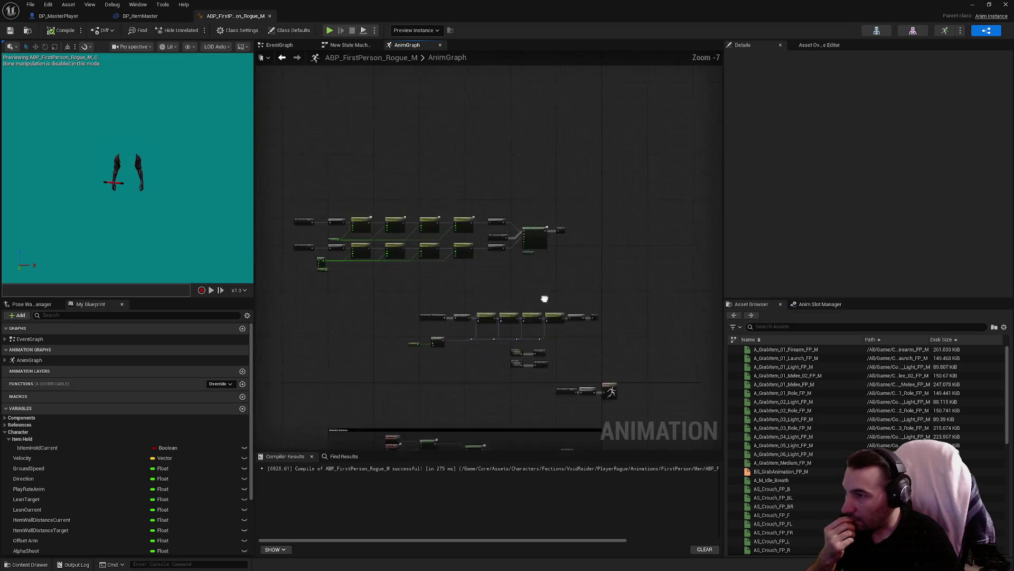
{"action": "scroll", "coordinate": [406, 290], "scroll_direction": "up", "scroll_amount": 5}
{"action": "mouse_move", "coordinate": [407, 293]}
{"action": "left_mouse_down"}
{"action": "mouse_move", "coordinate": [351, 295]}
{"action": "mouse_move", "coordinate": [323, 250]}
{"action": "left_mouse_up"}
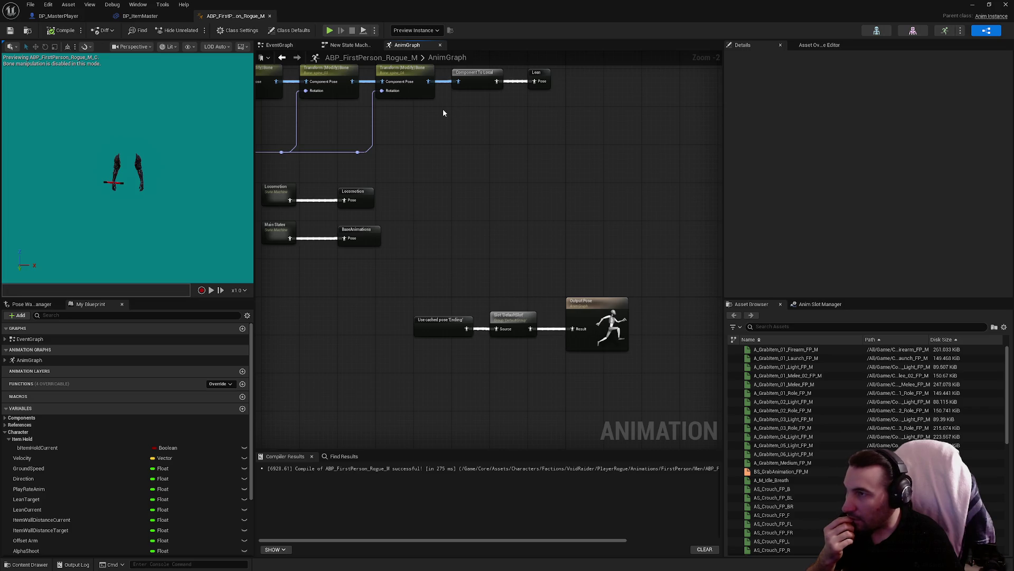
{"action": "left_click", "coordinate": [346, 45]}
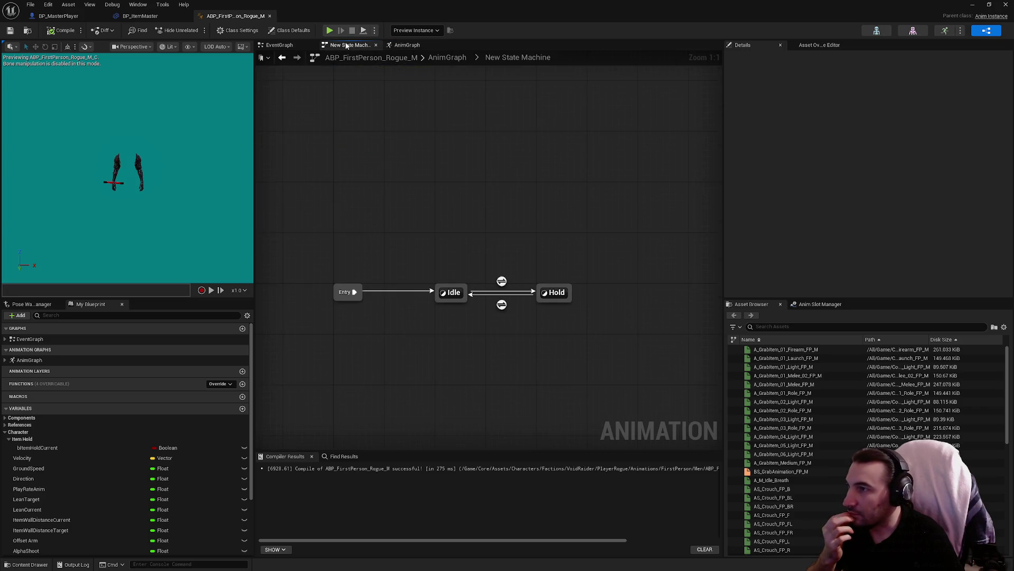
{"action": "left_click", "coordinate": [447, 57]}
{"action": "mouse_move", "coordinate": [481, 169]}
{"action": "left_mouse_down"}
{"action": "mouse_move", "coordinate": [527, 208]}
{"action": "mouse_move", "coordinate": [507, 400]}
{"action": "mouse_move", "coordinate": [678, 388]}
{"action": "left_mouse_up"}
{"action": "scroll", "coordinate": [678, 387], "scroll_direction": "down", "scroll_amount": 4}
{"action": "scroll", "coordinate": [547, 109], "scroll_direction": "up", "scroll_amount": 2}
{"action": "scroll", "coordinate": [575, 224], "scroll_direction": "up", "scroll_amount": 2}
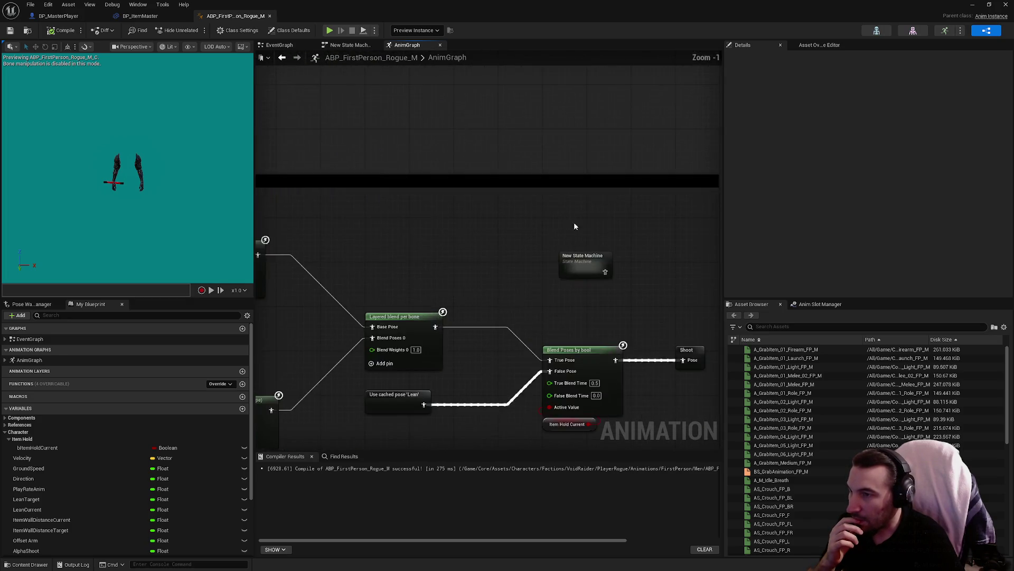
{"action": "scroll", "coordinate": [399, 381], "scroll_direction": "up", "scroll_amount": 1}
Place New State Machine between the Slot and Output Pose and wire its pose toward Output Pose.
{"action": "left_click", "coordinate": [420, 137]}
{"action": "left_click_drag", "start_coordinate": [420, 137], "coordinate": [429, 104]}
{"action": "left_click_drag", "start_coordinate": [459, 202], "coordinate": [543, 287]}
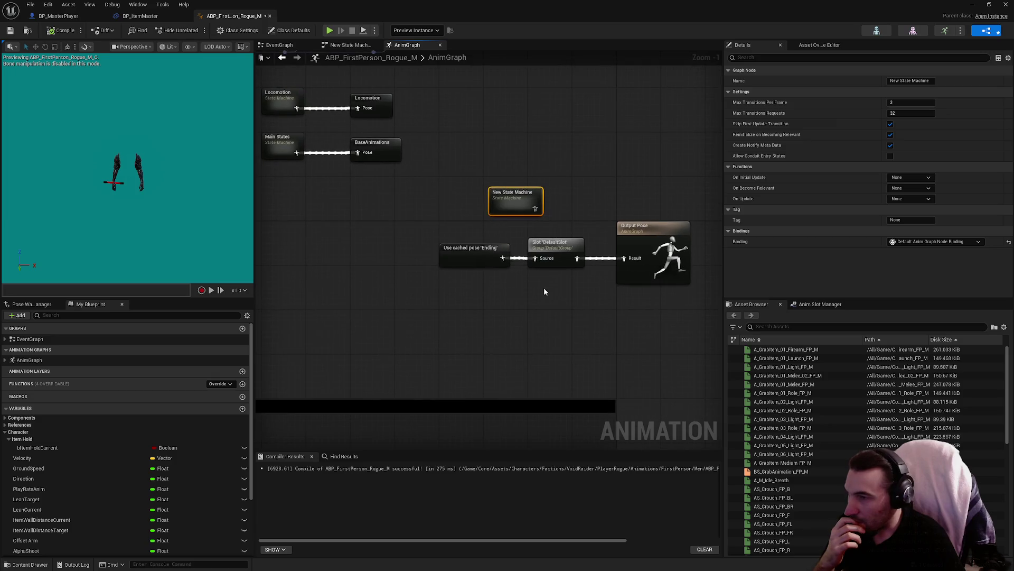
{"action": "left_click", "coordinate": [472, 249]}
{"action": "left_click", "coordinate": [551, 247], "text": "ctrl"}
{"action": "mouse_move", "coordinate": [551, 248]}
{"action": "left_mouse_down"}
{"action": "mouse_move", "coordinate": [419, 249]}
{"action": "mouse_move", "coordinate": [425, 258]}
{"action": "left_mouse_up"}
{"action": "mouse_move", "coordinate": [521, 214]}
{"action": "left_mouse_down"}
{"action": "mouse_move", "coordinate": [547, 254]}
{"action": "mouse_move", "coordinate": [502, 259]}
{"action": "left_mouse_up"}
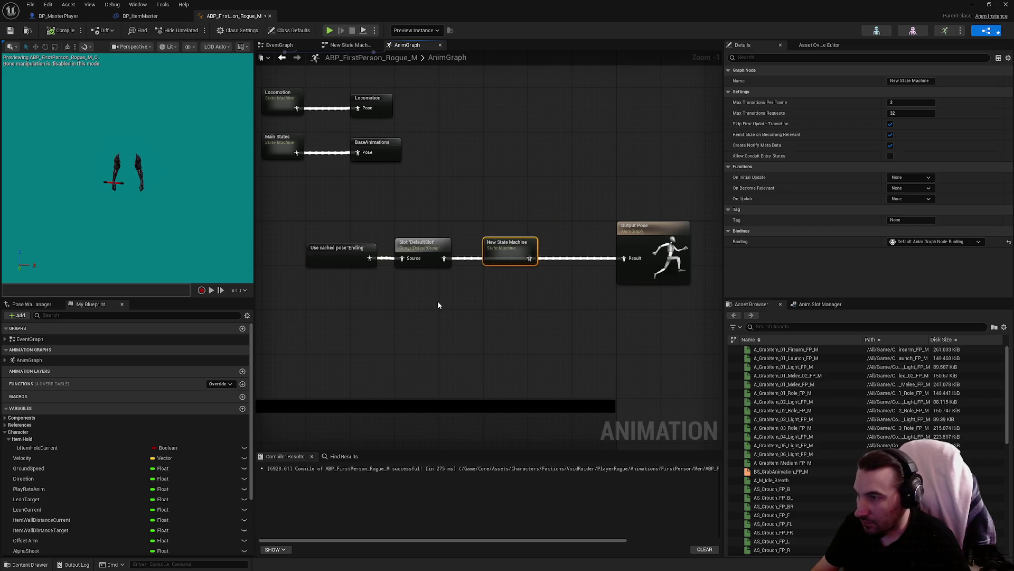
{"action": "left_click_drag", "start_coordinate": [438, 305], "coordinate": [320, 227]}
{"action": "mouse_move", "coordinate": [529, 258]}
{"action": "left_mouse_down"}
{"action": "mouse_move", "coordinate": [629, 270]}
{"action": "mouse_move", "coordinate": [624, 258]}
{"action": "left_mouse_up"}
In the Idle state, connect the pasted cached pose 'Ending' to Result and delete the Slot.
{"action": "double_click", "coordinate": [507, 245]}
{"action": "double_click", "coordinate": [485, 250]}
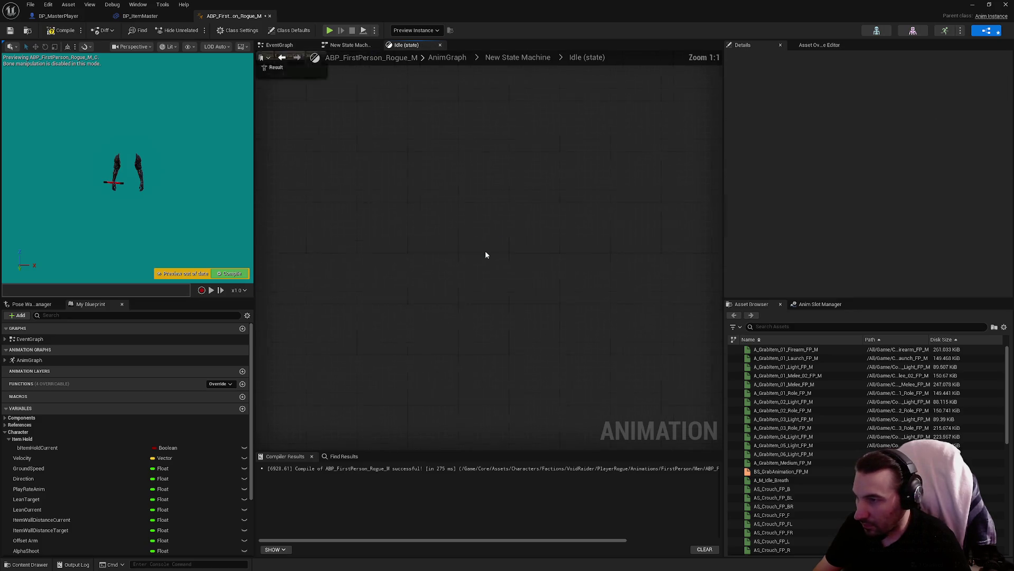
{"action": "key", "text": "ctrl+v"}
{"action": "mouse_move", "coordinate": [449, 299]}
{"action": "left_mouse_down"}
{"action": "mouse_move", "coordinate": [374, 254]}
{"action": "mouse_move", "coordinate": [525, 288]}
{"action": "left_mouse_up"}
{"action": "left_click", "coordinate": [460, 294]}
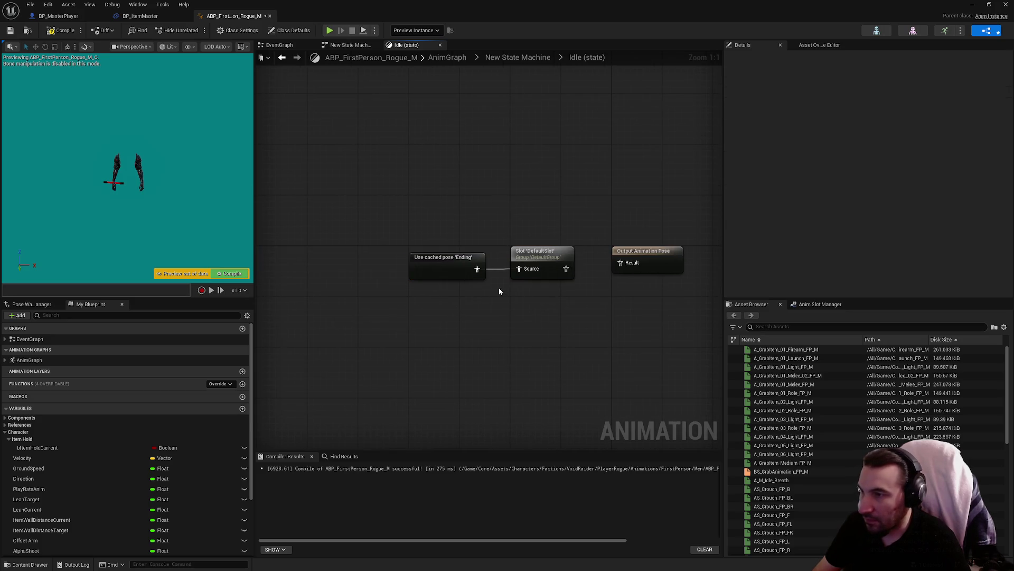
{"action": "left_click_drag", "start_coordinate": [566, 268], "coordinate": [620, 263]}
{"action": "left_click", "coordinate": [554, 272]}
{"action": "key", "text": "Delete"}
{"action": "mouse_move", "coordinate": [458, 259]}
{"action": "left_mouse_down"}
{"action": "mouse_move", "coordinate": [532, 262]}
{"action": "mouse_move", "coordinate": [508, 258]}
{"action": "left_mouse_up"}
Replace the old cached pose and Slot, inserting a DefaultSlot between New State Machine and Output Pose.
{"action": "key", "text": "alt+Left"}
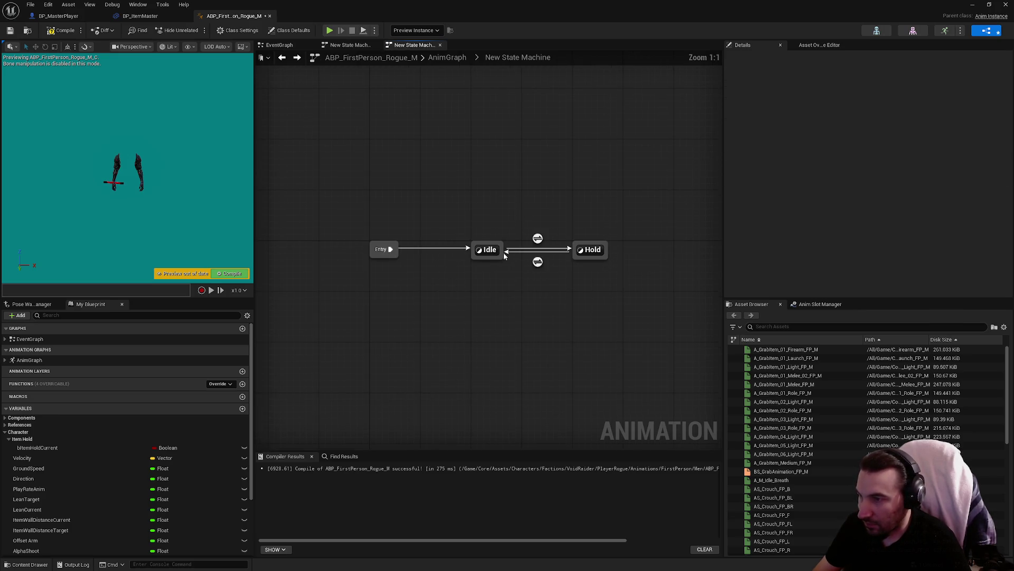
{"action": "key", "text": "alt+Left"}
{"action": "key", "text": "ctrl+v"}
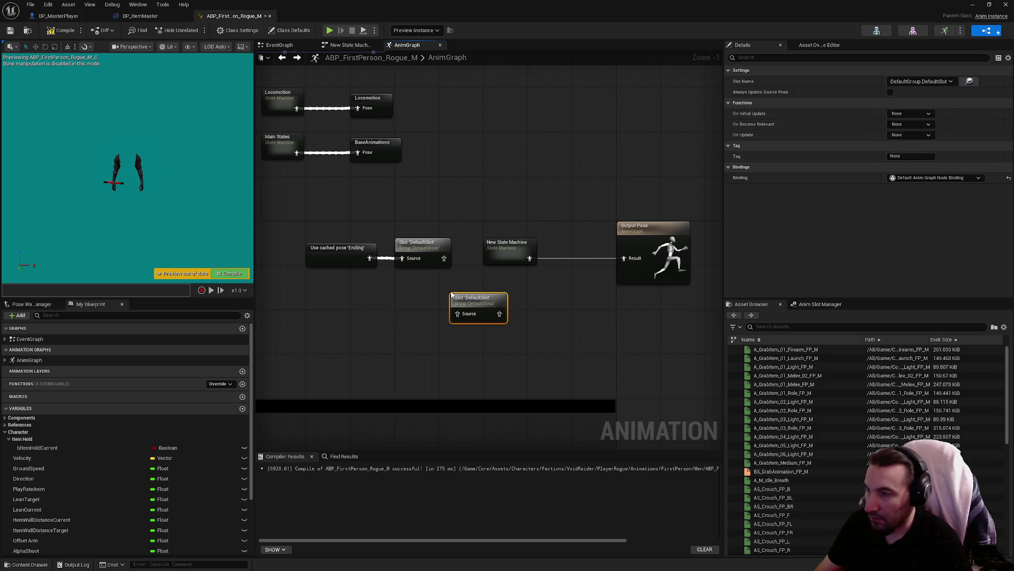
{"action": "left_click_drag", "start_coordinate": [402, 262], "coordinate": [491, 303]}
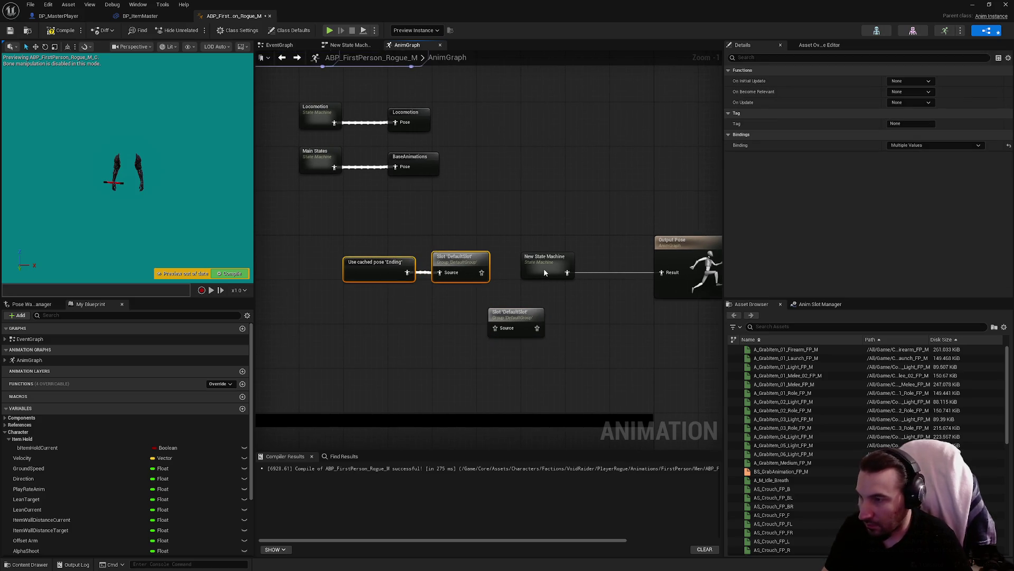
{"action": "key", "text": "Delete"}
{"action": "left_click_drag", "start_coordinate": [541, 271], "coordinate": [453, 271]}
{"action": "left_click_drag", "start_coordinate": [492, 329], "coordinate": [522, 274]}
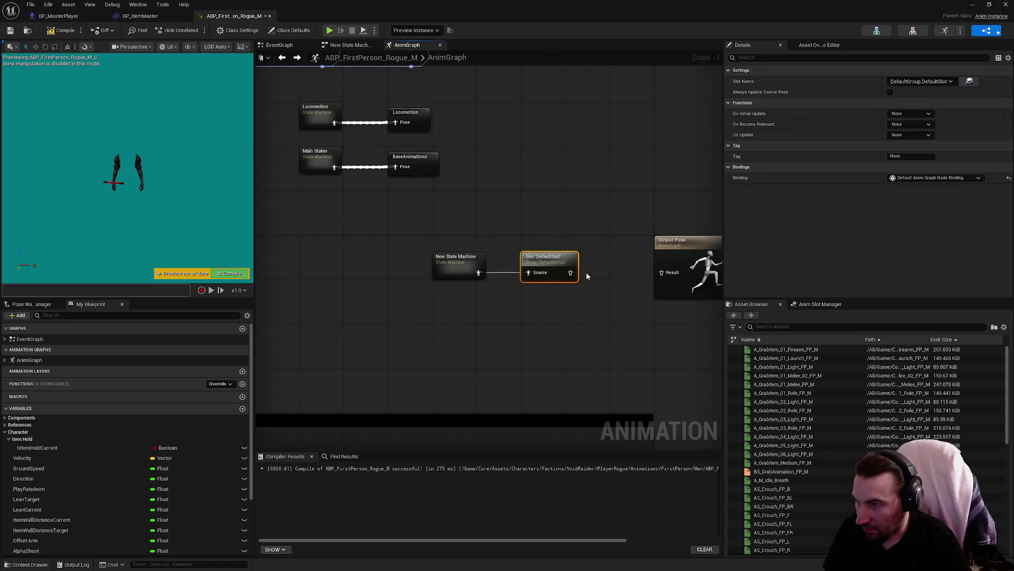
{"action": "left_click", "coordinate": [635, 298]}
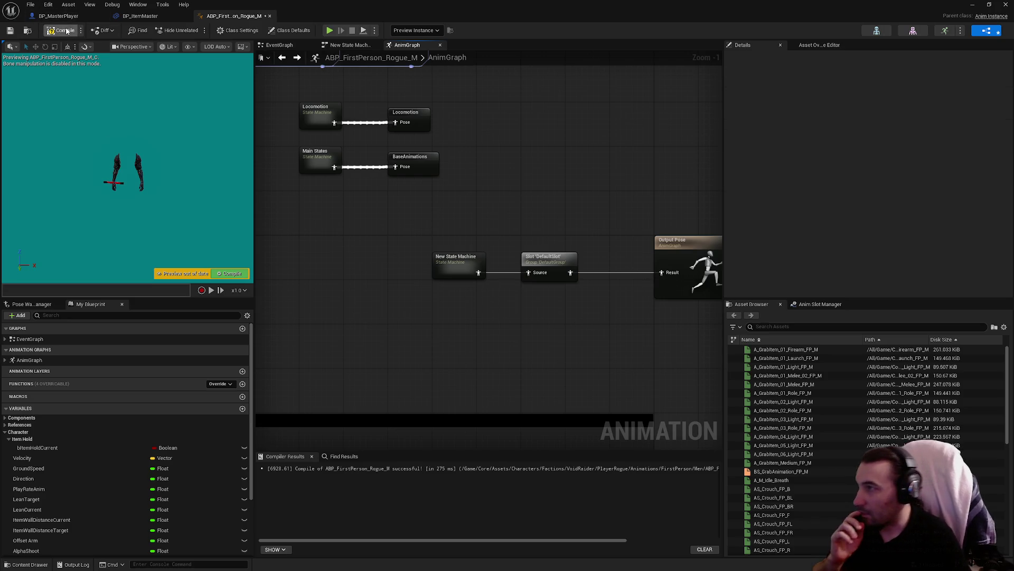
Compile, rename New State Machine to ItemHold, and move the Locomotion and Main States nodes aside.
{"action": "left_click", "coordinate": [10, 31]}
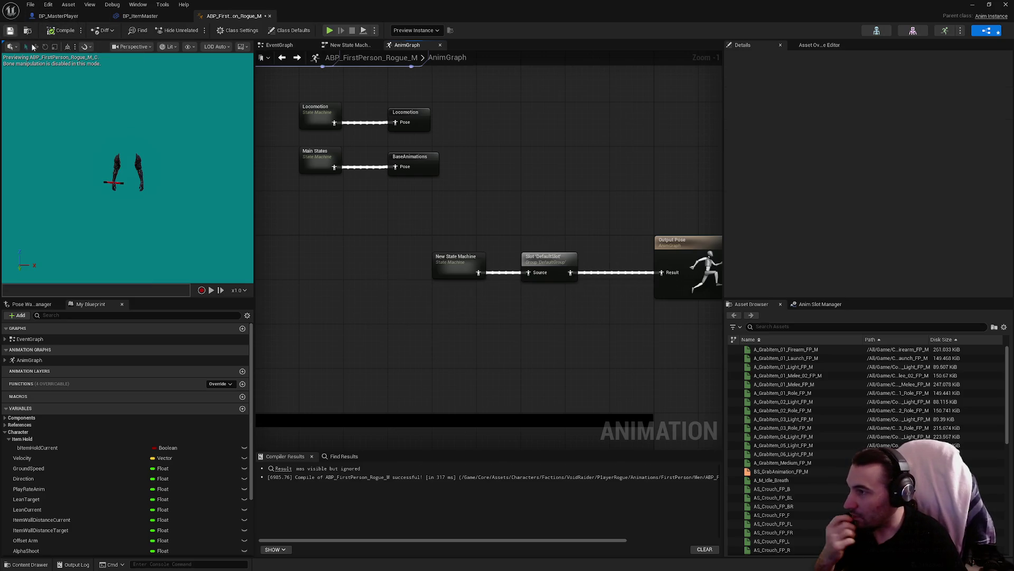
{"action": "scroll", "coordinate": [461, 268], "scroll_direction": "down", "scroll_amount": 3}
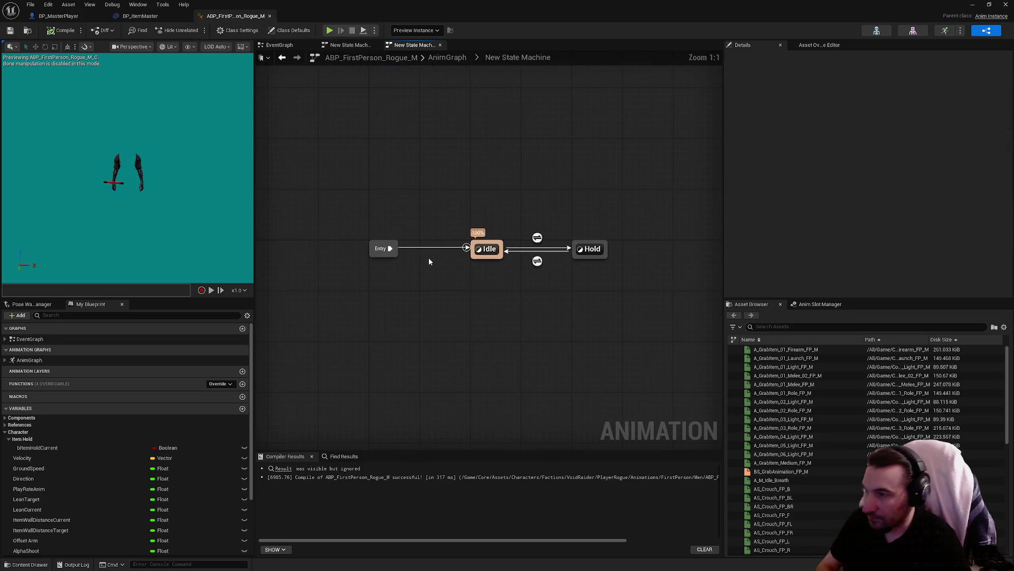
{"action": "scroll", "coordinate": [460, 268], "scroll_direction": "up", "scroll_amount": 3}
{"action": "left_click", "coordinate": [458, 272]}
{"action": "key", "text": "F2"}
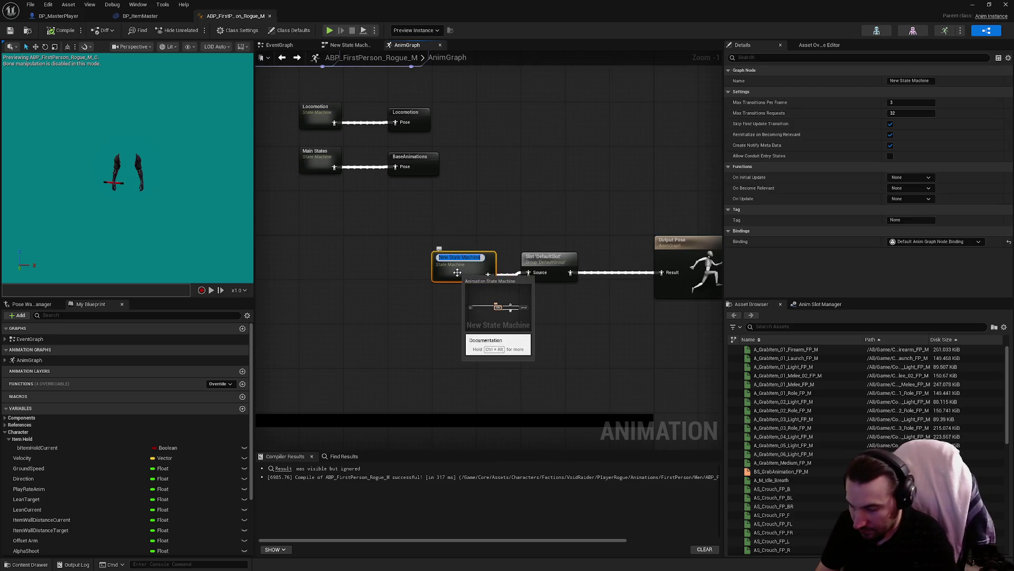
{"action": "type", "text": "ItemHold"}
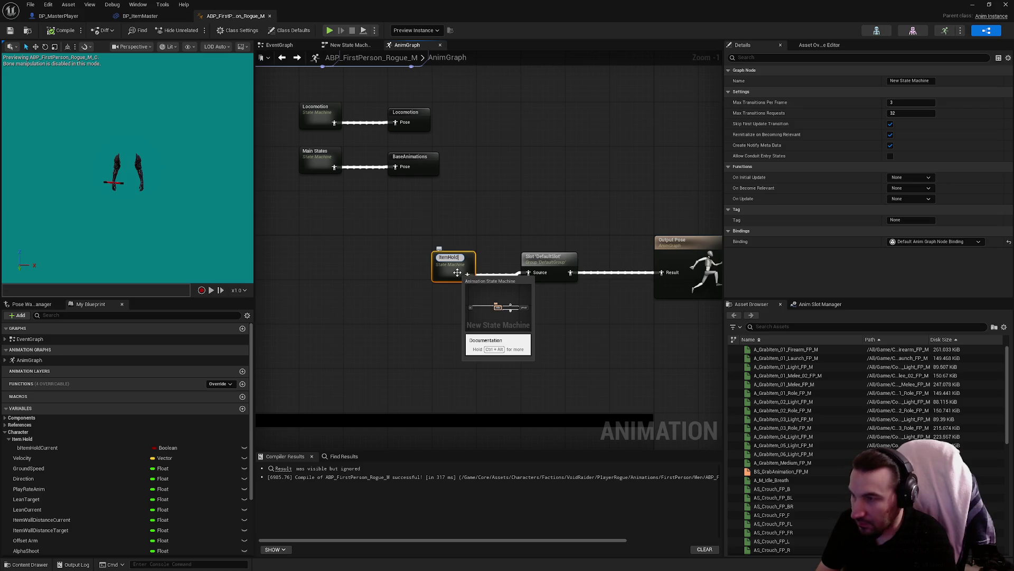
{"action": "key", "text": "Return"}
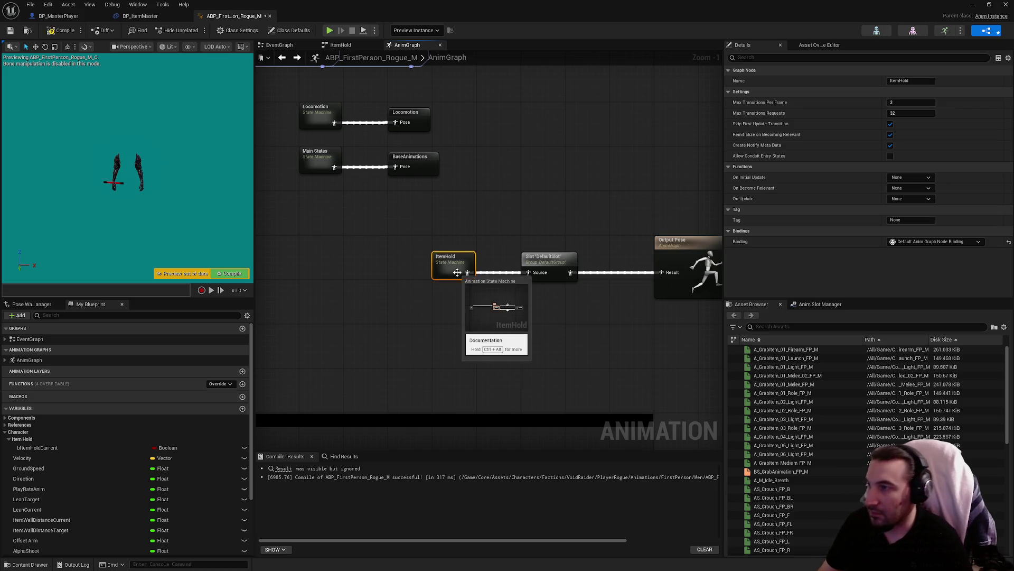
{"action": "mouse_move", "coordinate": [446, 204]}
{"action": "left_mouse_down"}
{"action": "mouse_move", "coordinate": [312, 119]}
{"action": "mouse_move", "coordinate": [457, 167]}
{"action": "left_mouse_up"}
{"action": "left_click", "coordinate": [468, 136]}
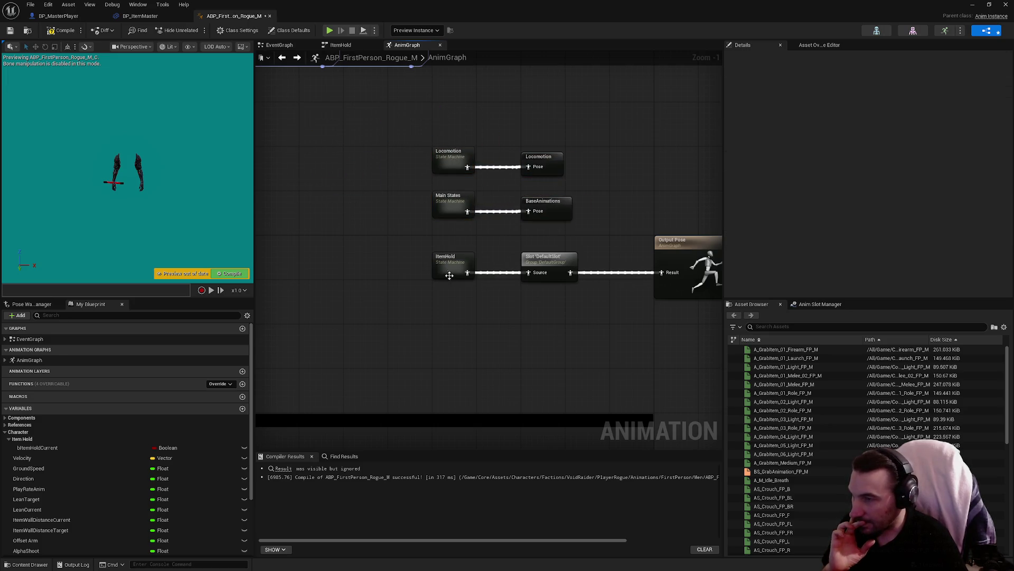
{"action": "scroll", "coordinate": [552, 366], "scroll_direction": "down", "scroll_amount": 2}
{"action": "mouse_move", "coordinate": [451, 276]}
{"action": "left_mouse_down"}
{"action": "mouse_move", "coordinate": [552, 366]}
{"action": "mouse_move", "coordinate": [569, 308]}
{"action": "mouse_move", "coordinate": [542, 145]}
{"action": "mouse_move", "coordinate": [548, 106]}
{"action": "left_mouse_up"}
{"action": "scroll", "coordinate": [552, 366], "scroll_direction": "up", "scroll_amount": 3}
{"action": "scroll", "coordinate": [547, 106], "scroll_direction": "down", "scroll_amount": 6}
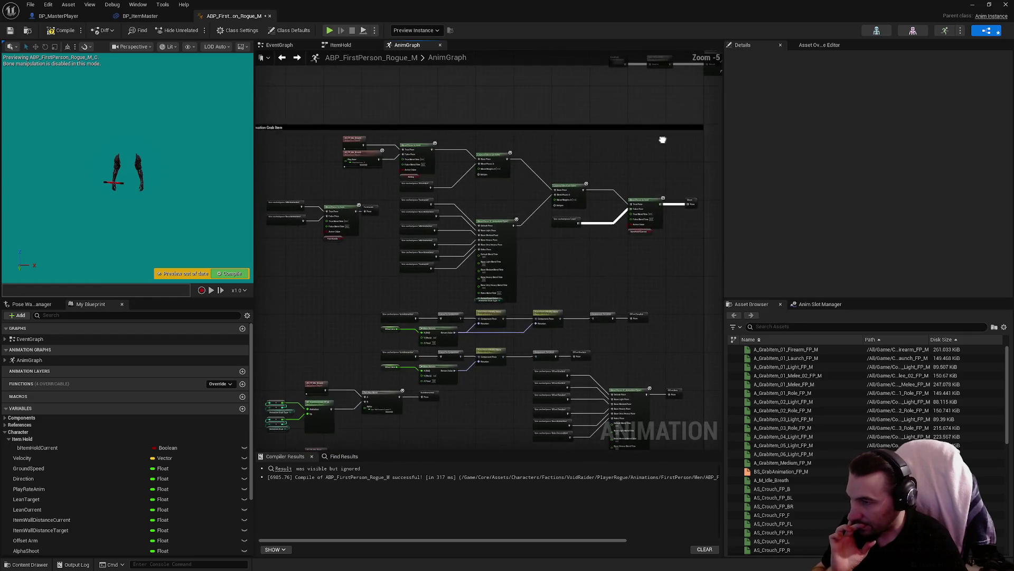
{"action": "scroll", "coordinate": [493, 219], "scroll_direction": "up", "scroll_amount": 3}
{"action": "scroll", "coordinate": [492, 220], "scroll_direction": "down", "scroll_amount": 2}
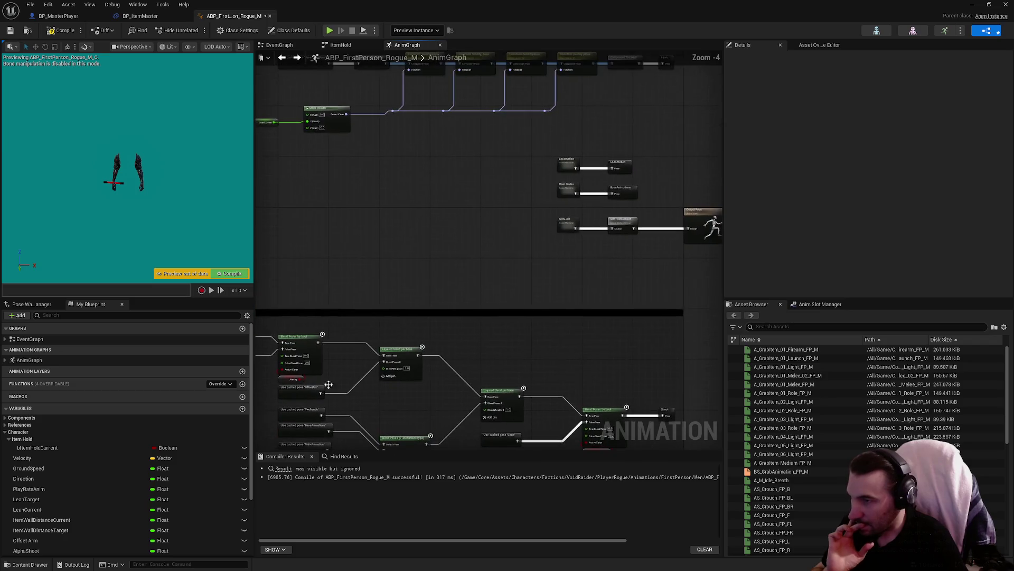
{"action": "left_click_drag", "start_coordinate": [554, 238], "coordinate": [480, 253]}
{"action": "scroll", "coordinate": [479, 253], "scroll_direction": "up", "scroll_amount": 4}
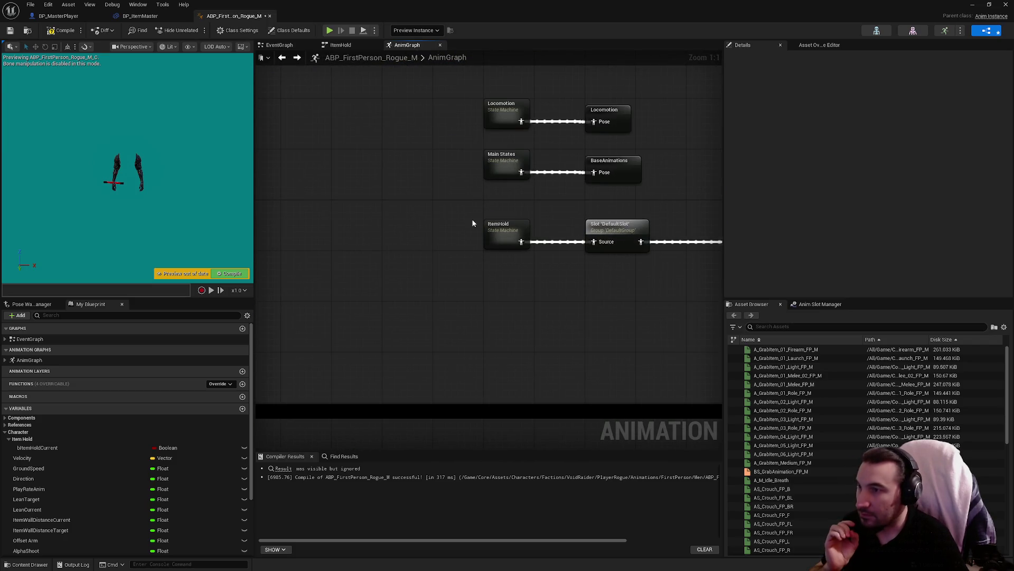
{"action": "scroll", "coordinate": [502, 238], "scroll_direction": "down", "scroll_amount": 4}
{"action": "mouse_move", "coordinate": [531, 288]}
{"action": "left_mouse_down"}
{"action": "mouse_move", "coordinate": [524, 141]}
{"action": "mouse_move", "coordinate": [469, 234]}
{"action": "mouse_move", "coordinate": [465, 438]}
{"action": "left_mouse_up"}
{"action": "scroll", "coordinate": [426, 328], "scroll_direction": "up", "scroll_amount": 3}
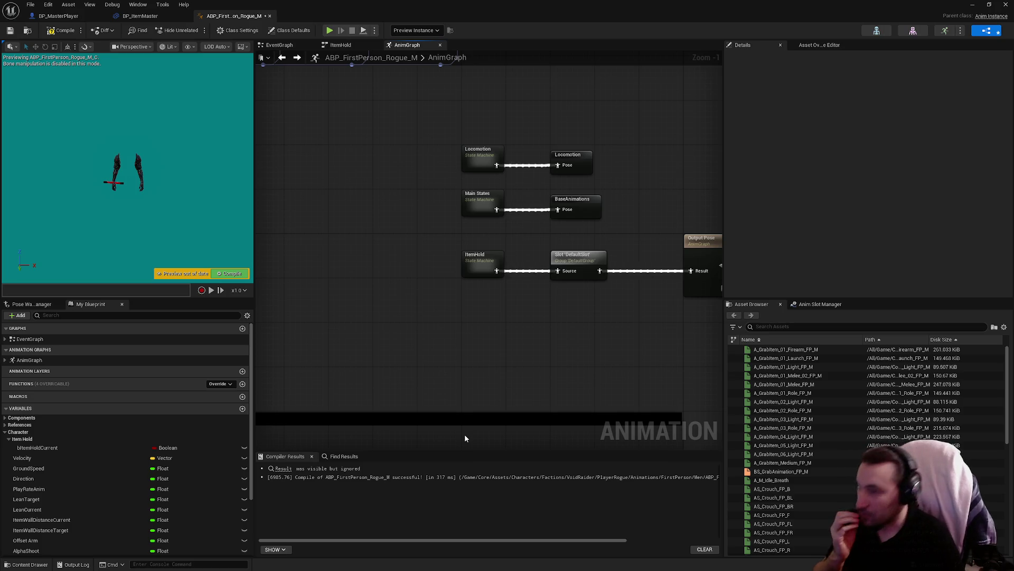
{"action": "scroll", "coordinate": [491, 316], "scroll_direction": "down", "scroll_amount": 2}
{"action": "left_click_drag", "start_coordinate": [490, 316], "coordinate": [475, 448]}
{"action": "left_click_drag", "start_coordinate": [510, 321], "coordinate": [708, 325]}
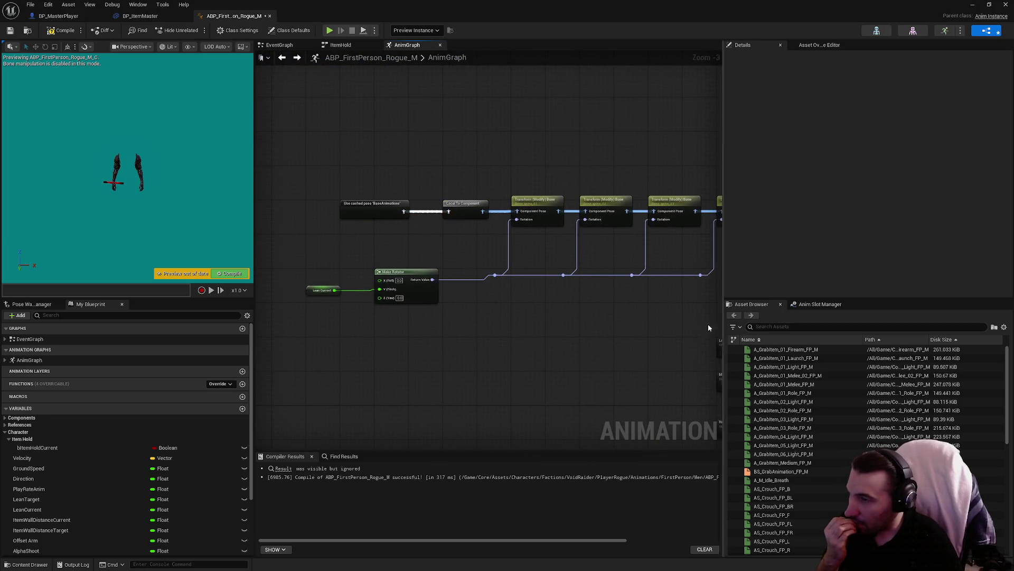
{"action": "mouse_move", "coordinate": [518, 365]}
{"action": "left_mouse_down"}
{"action": "mouse_move", "coordinate": [482, 321]}
{"action": "mouse_move", "coordinate": [573, 190]}
{"action": "left_mouse_up"}
{"action": "left_click", "coordinate": [560, 180]}
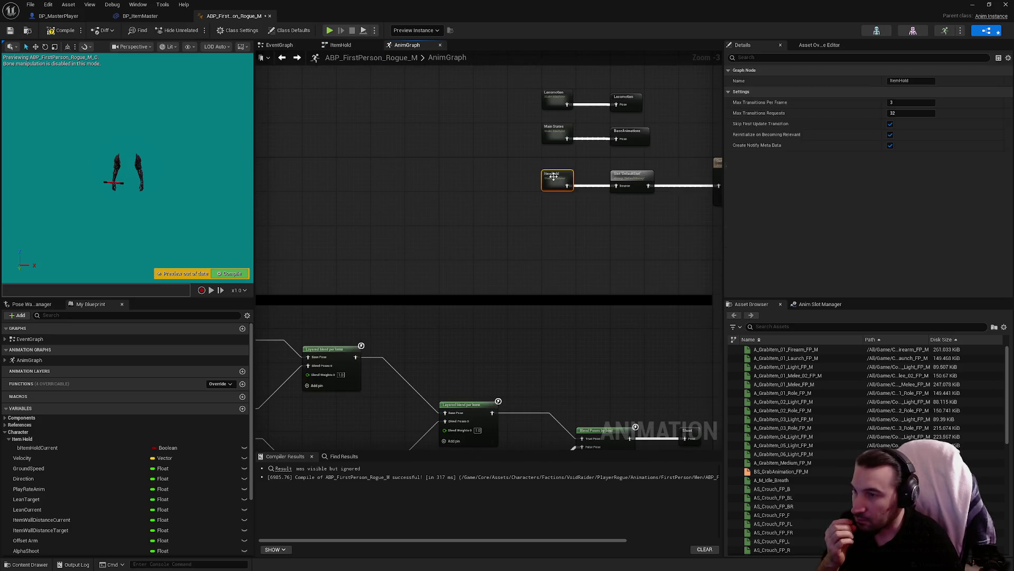
{"action": "left_click", "coordinate": [541, 266]}
{"action": "mouse_move", "coordinate": [494, 274]}
{"action": "left_mouse_down"}
{"action": "mouse_move", "coordinate": [465, 280]}
{"action": "mouse_move", "coordinate": [432, 309]}
{"action": "mouse_move", "coordinate": [465, 320]}
{"action": "left_mouse_up"}
{"action": "key", "text": "ctrl+z"}
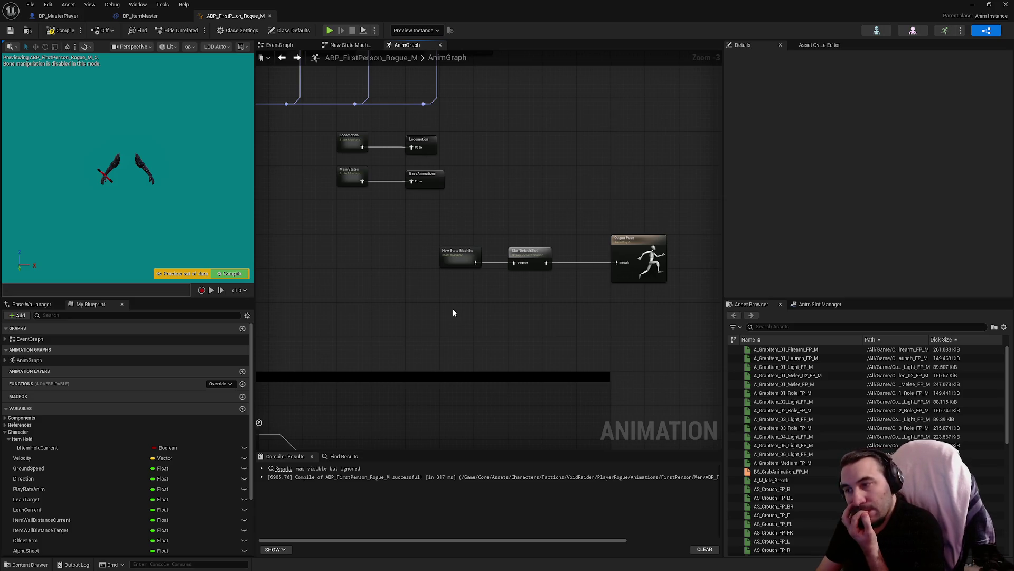
Undo the Slot insertion and the state machine's last move.
{"action": "key", "text": "ctrl+z"}
{"action": "key", "text": "ctrl+y"}
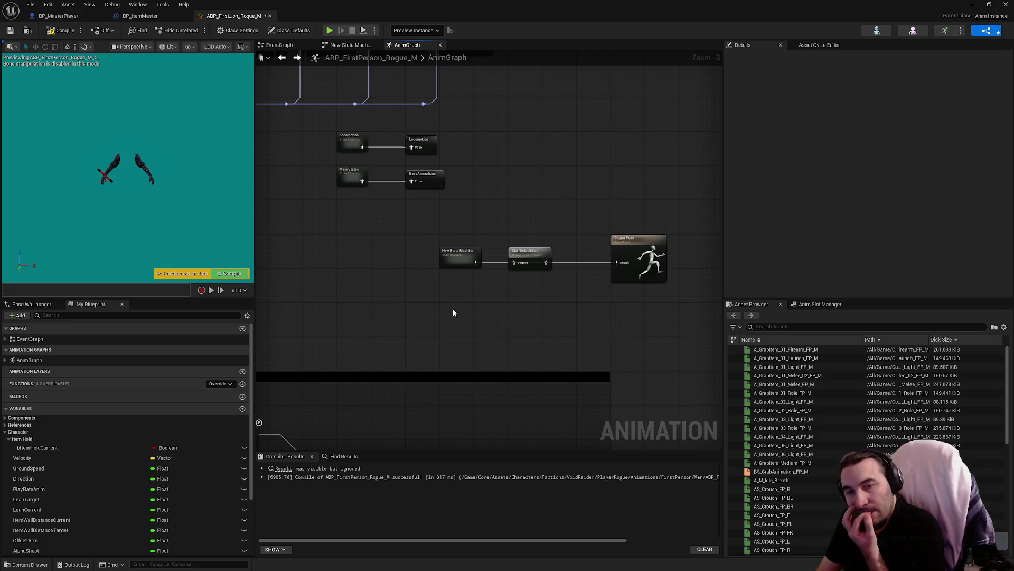
{"action": "key", "text": "ctrl+z"}
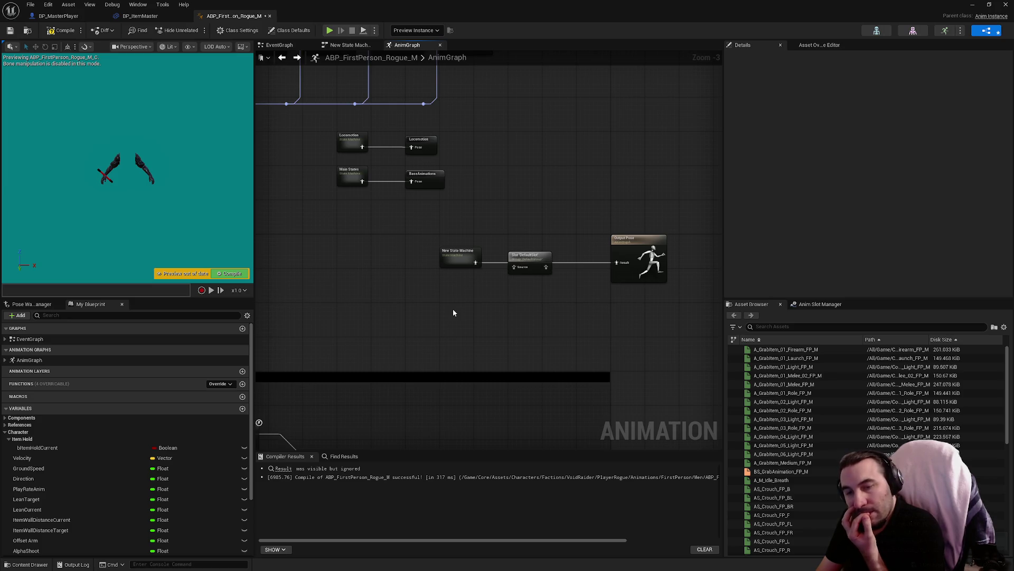
{"action": "key", "text": "ctrl+z"}
{"action": "key", "text": "ctrl+z"}
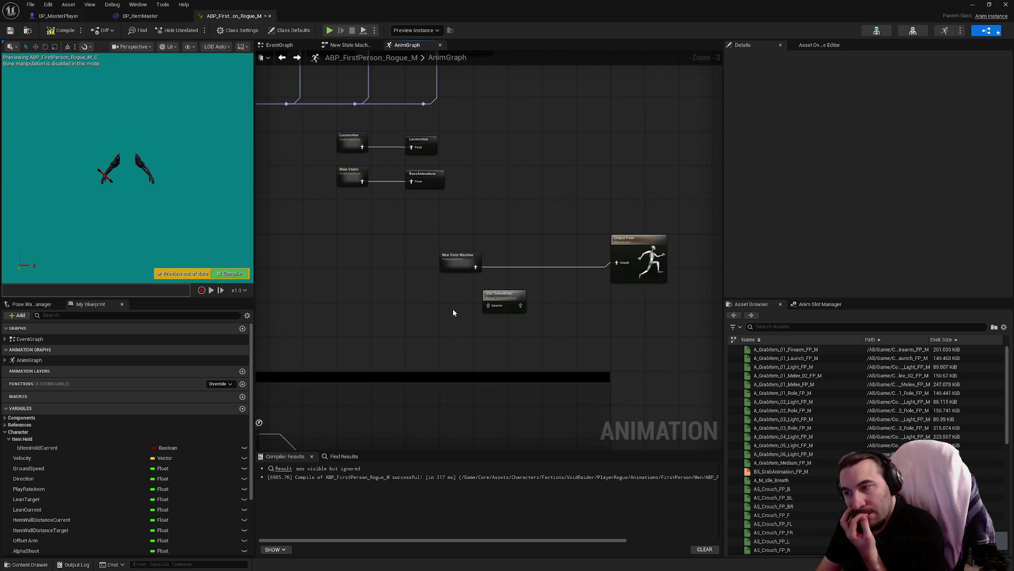
{"action": "key", "text": "ctrl+z"}
{"action": "key", "text": "ctrl+z"}
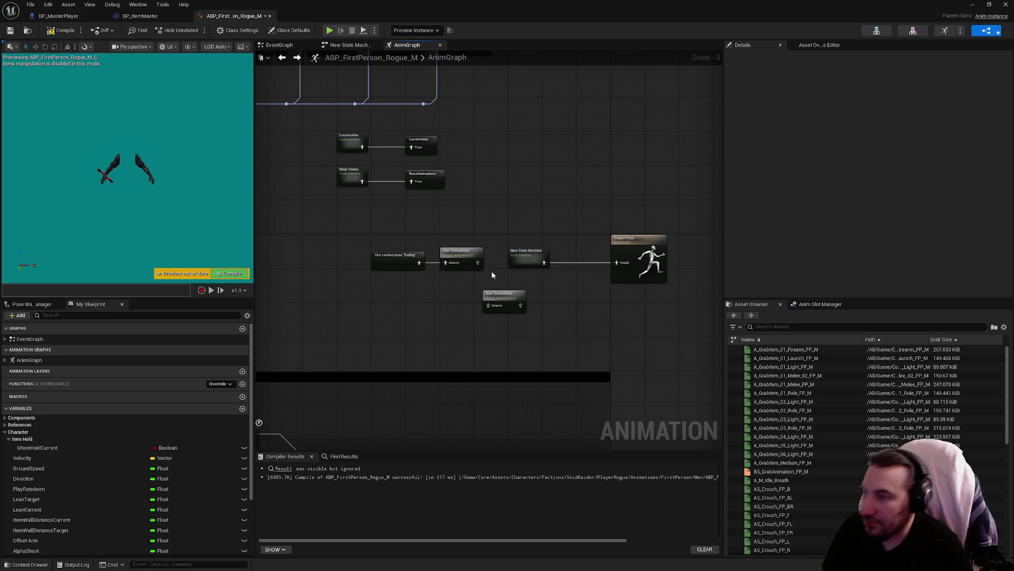
Wire DefaultSlot into Output Pose and arrange the Ending cached pose beside it.
{"action": "left_click_drag", "start_coordinate": [477, 262], "coordinate": [617, 263]}
{"action": "left_click_drag", "start_coordinate": [530, 257], "coordinate": [525, 219]}
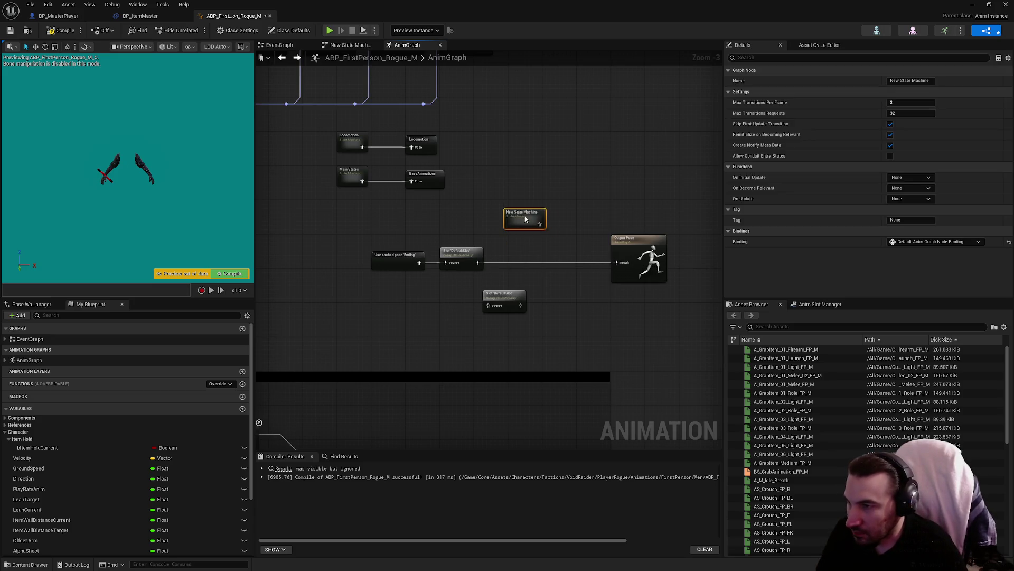
{"action": "left_click", "coordinate": [611, 181]}
{"action": "left_click_drag", "start_coordinate": [607, 249], "coordinate": [618, 187]}
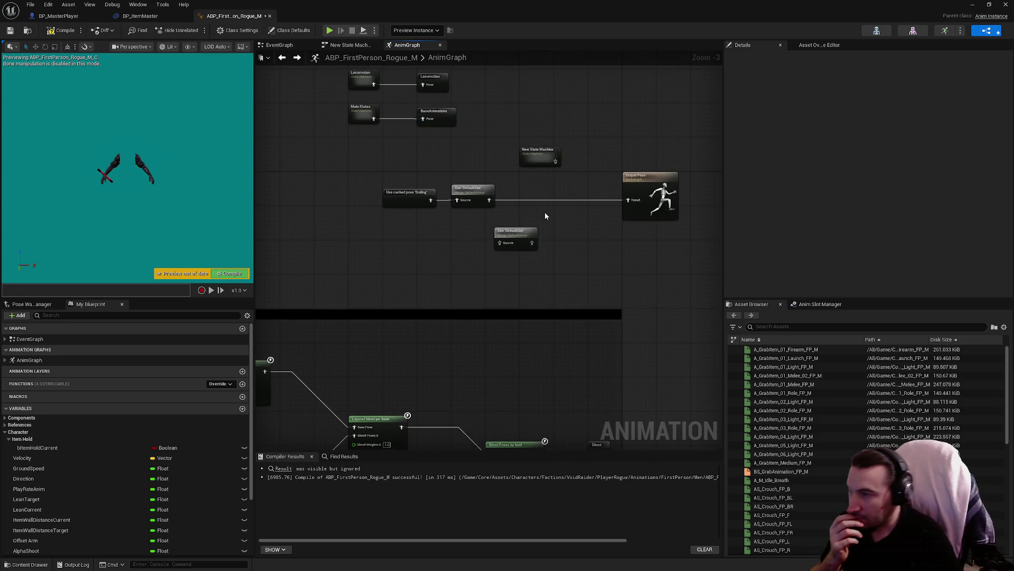
{"action": "left_click_drag", "start_coordinate": [470, 191], "coordinate": [572, 191]}
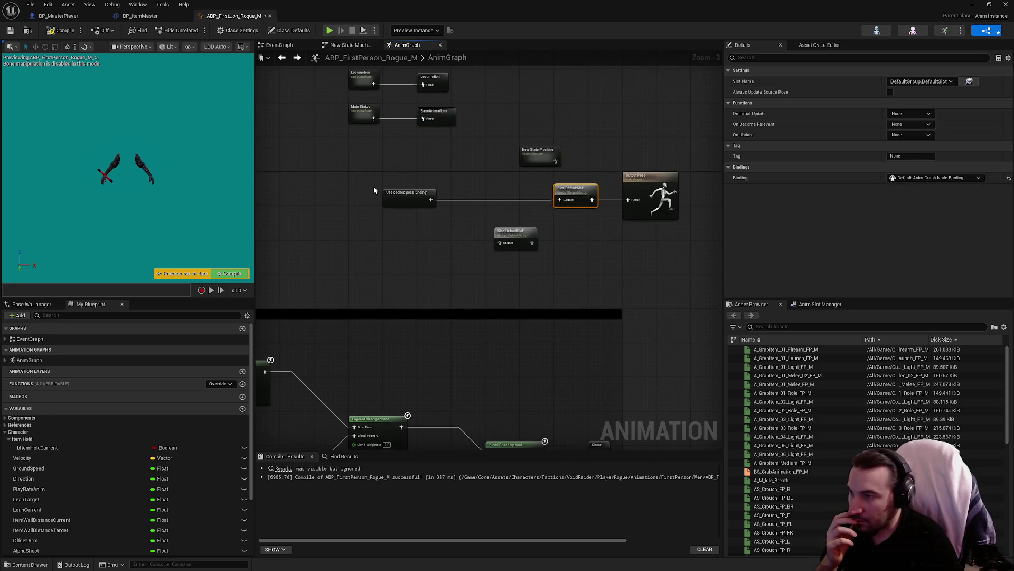
{"action": "left_click_drag", "start_coordinate": [399, 195], "coordinate": [467, 195]}
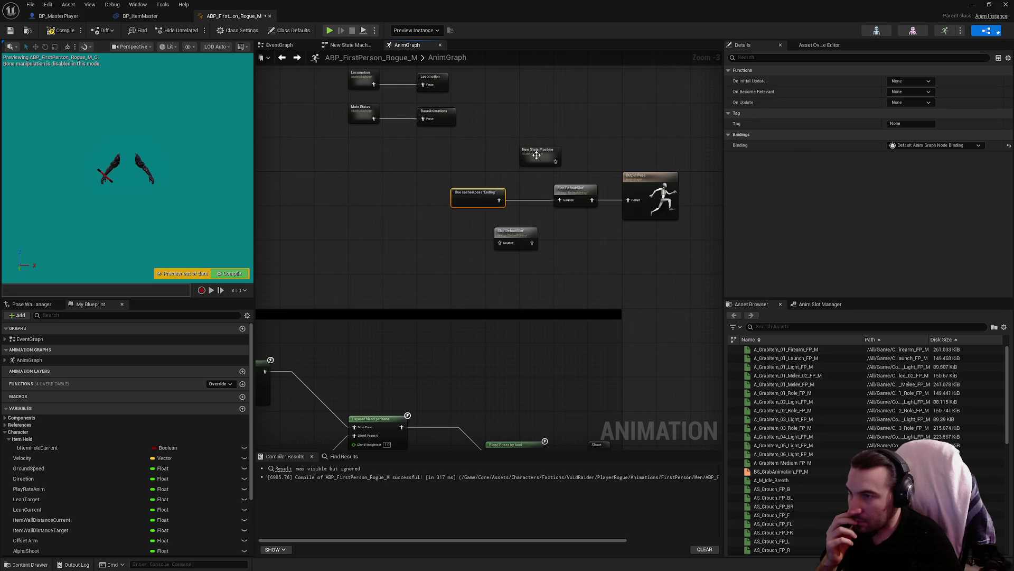
{"action": "left_click_drag", "start_coordinate": [537, 155], "coordinate": [468, 159]}
Delete the leftover lower DefaultSlot node and recompile the blueprint.
{"action": "left_click", "coordinate": [514, 233]}
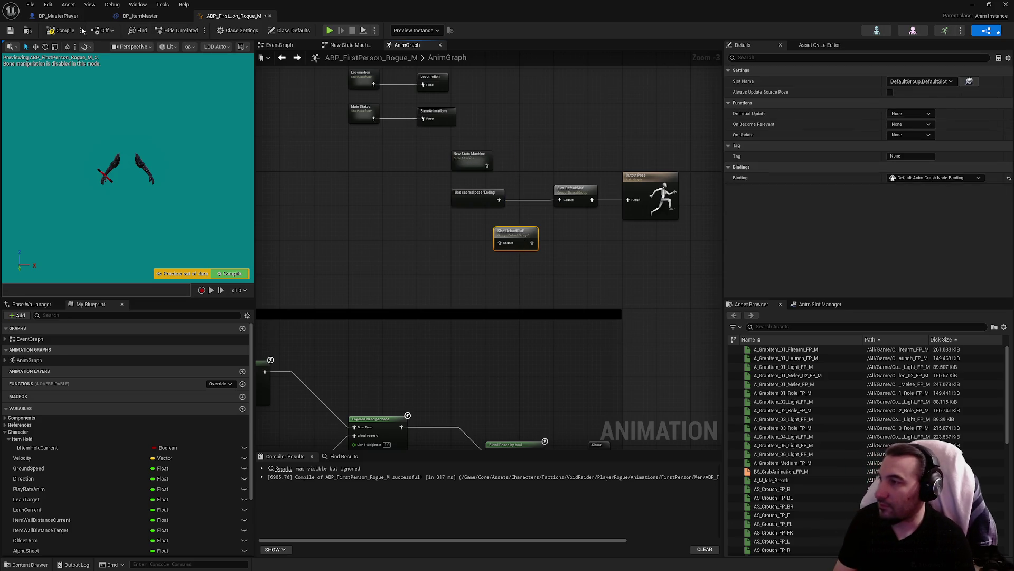
{"action": "key", "text": "Delete"}
{"action": "left_click", "coordinate": [60, 31]}
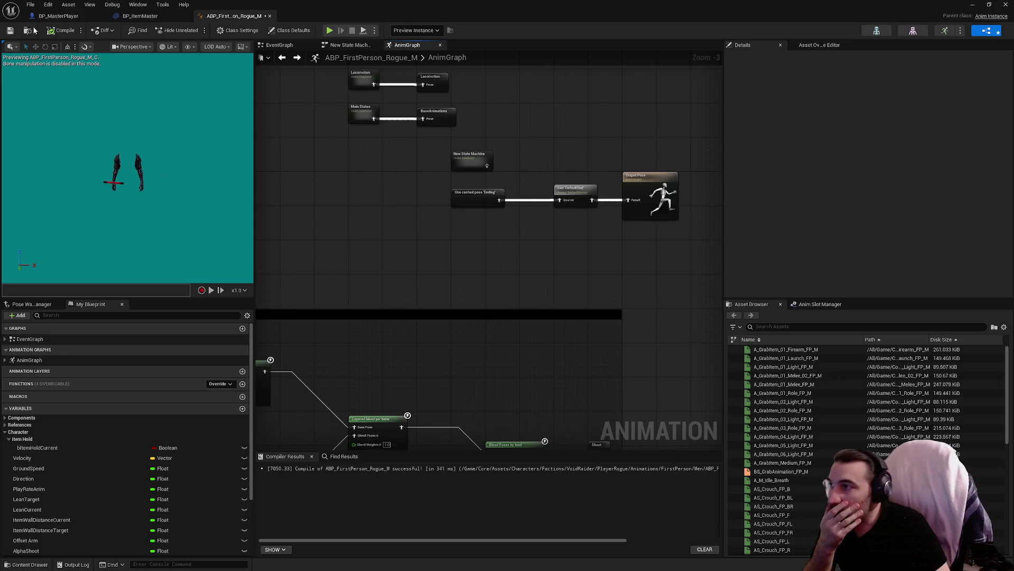
Pan back to Output Pose and delete the disconnected New State Machine node.
{"action": "left_click_drag", "start_coordinate": [467, 374], "coordinate": [489, 258]}
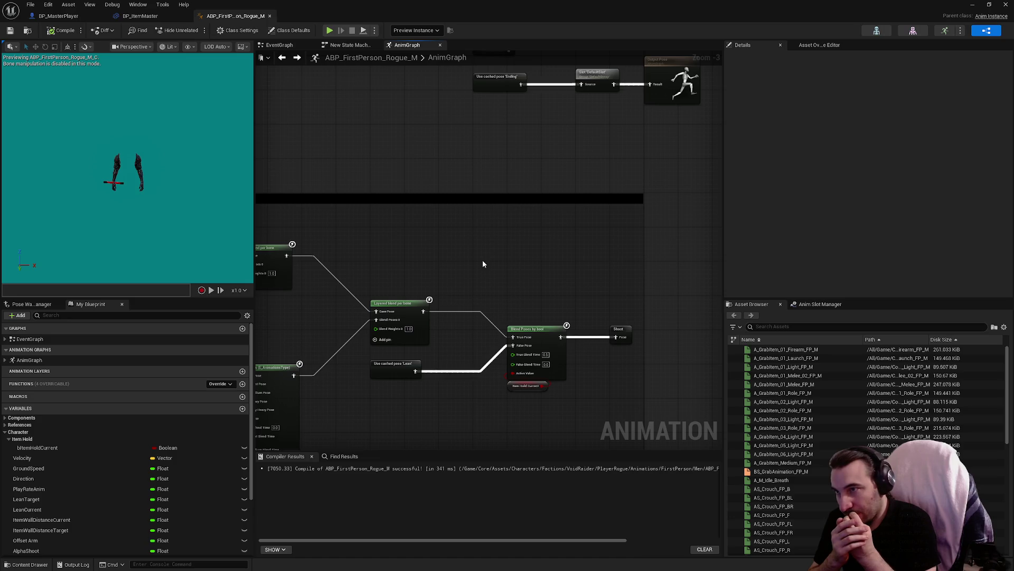
{"action": "left_click_drag", "start_coordinate": [502, 258], "coordinate": [517, 454]}
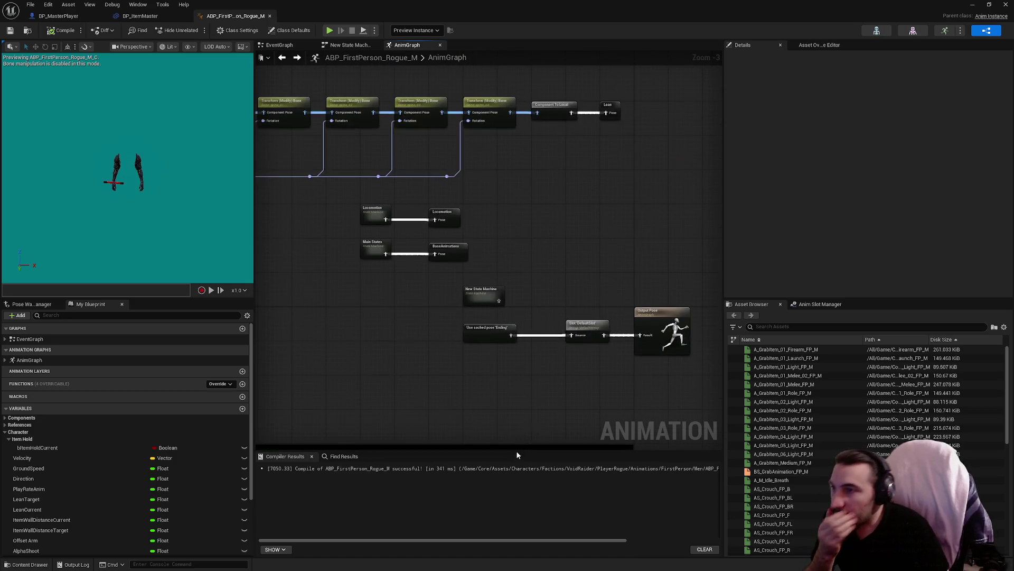
{"action": "mouse_move", "coordinate": [512, 258]}
{"action": "left_mouse_down"}
{"action": "mouse_move", "coordinate": [523, 190]}
{"action": "mouse_move", "coordinate": [573, 80]}
{"action": "mouse_move", "coordinate": [507, 256]}
{"action": "mouse_move", "coordinate": [535, 368]}
{"action": "mouse_move", "coordinate": [528, 342]}
{"action": "left_mouse_up"}
{"action": "mouse_move", "coordinate": [845, 384]}
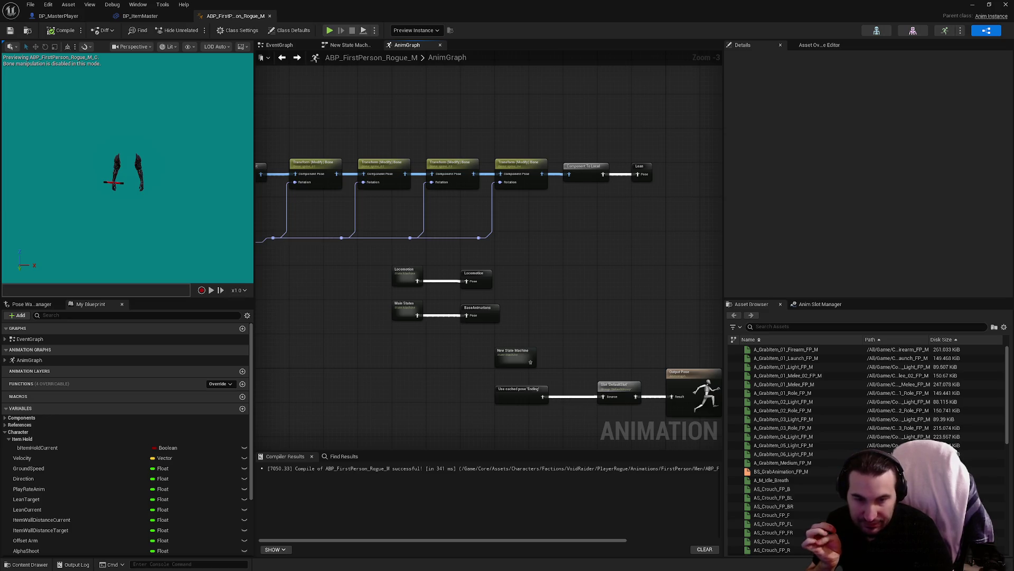
{"action": "mouse_move", "coordinate": [493, 364]}
{"action": "left_mouse_down"}
{"action": "mouse_move", "coordinate": [487, 280]}
{"action": "mouse_move", "coordinate": [510, 129]}
{"action": "mouse_move", "coordinate": [503, 162]}
{"action": "left_mouse_up"}
{"action": "left_click", "coordinate": [435, 144]}
{"action": "key", "text": "Delete"}
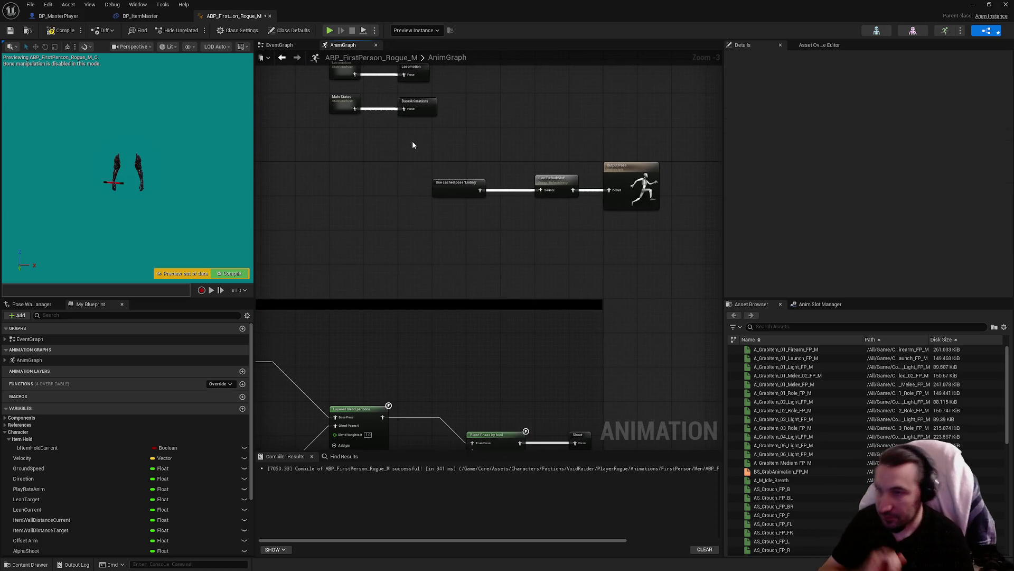
{"action": "left_click_drag", "start_coordinate": [543, 304], "coordinate": [520, 171]}
{"action": "left_click", "coordinate": [503, 312]}
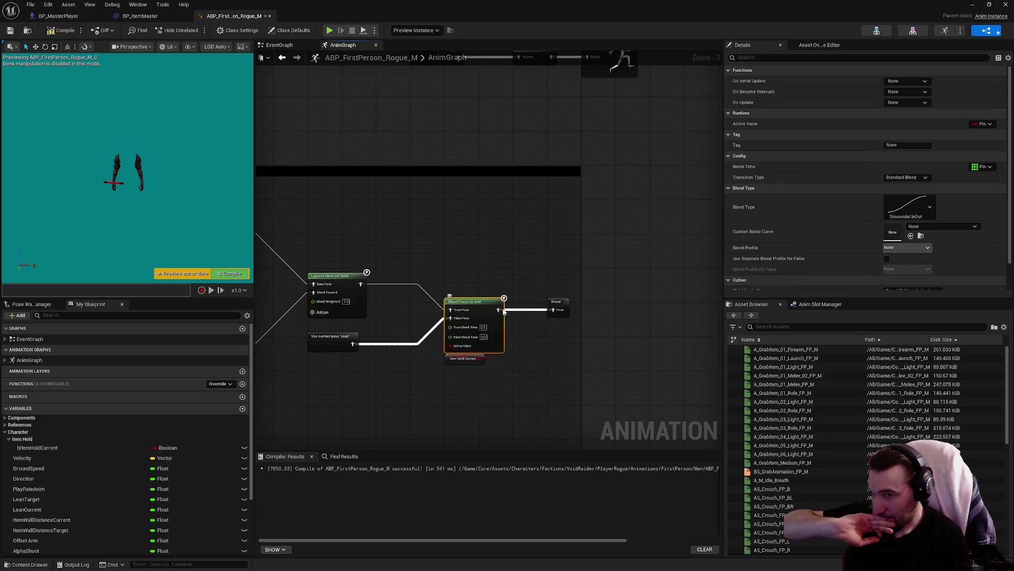
{"action": "scroll", "coordinate": [870, 254], "scroll_direction": "down", "scroll_amount": 2}
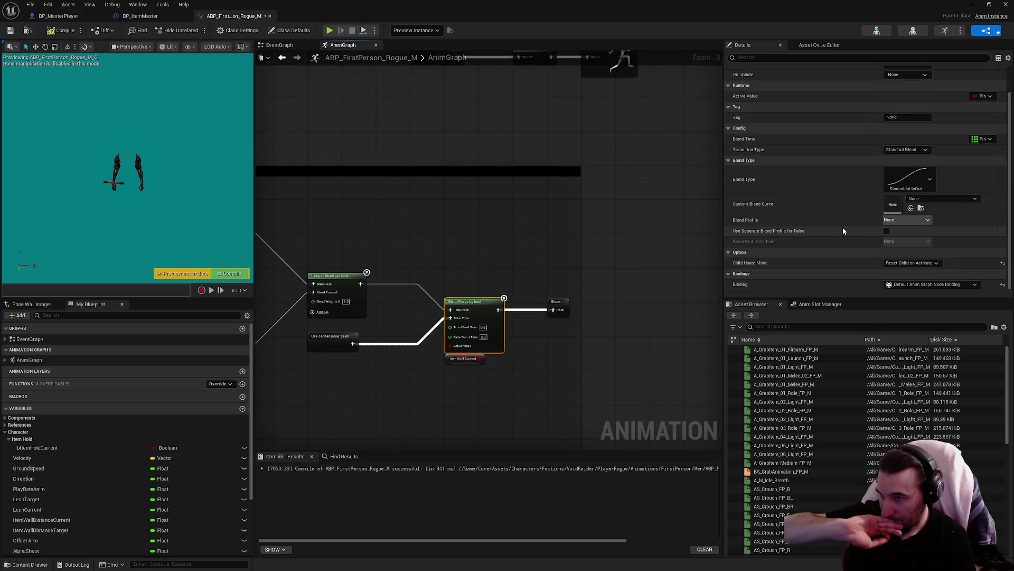
{"action": "scroll", "coordinate": [842, 225], "scroll_direction": "up", "scroll_amount": 2}
{"action": "left_click_drag", "start_coordinate": [653, 216], "coordinate": [653, 403]}
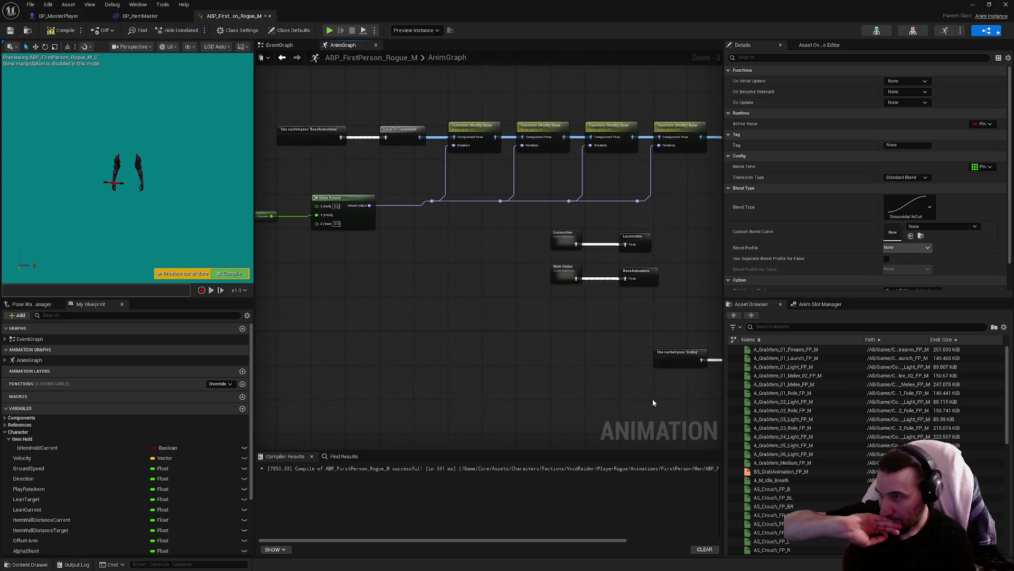
{"action": "left_click_drag", "start_coordinate": [584, 328], "coordinate": [612, 331]}
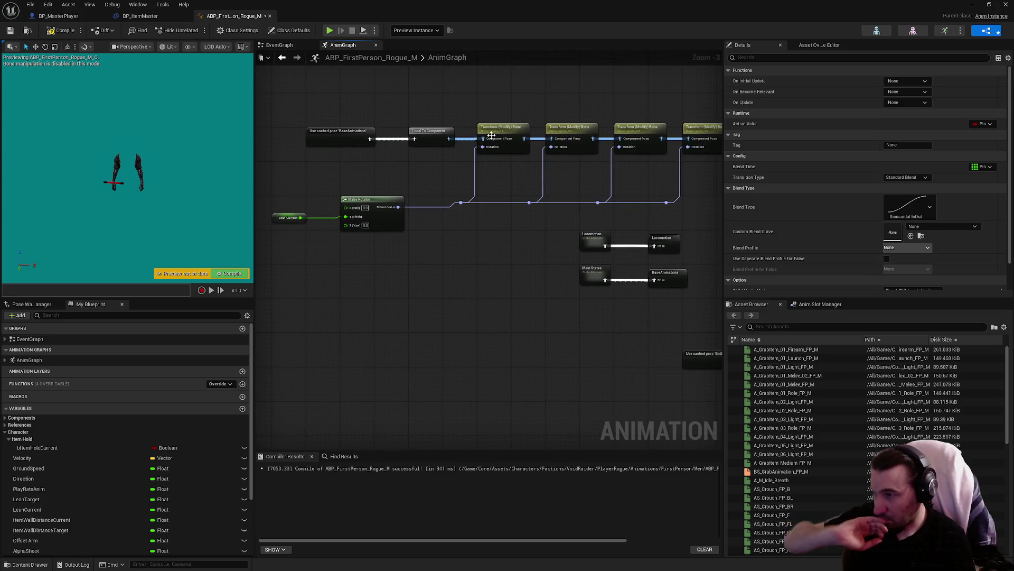
{"action": "left_click", "coordinate": [339, 134]}
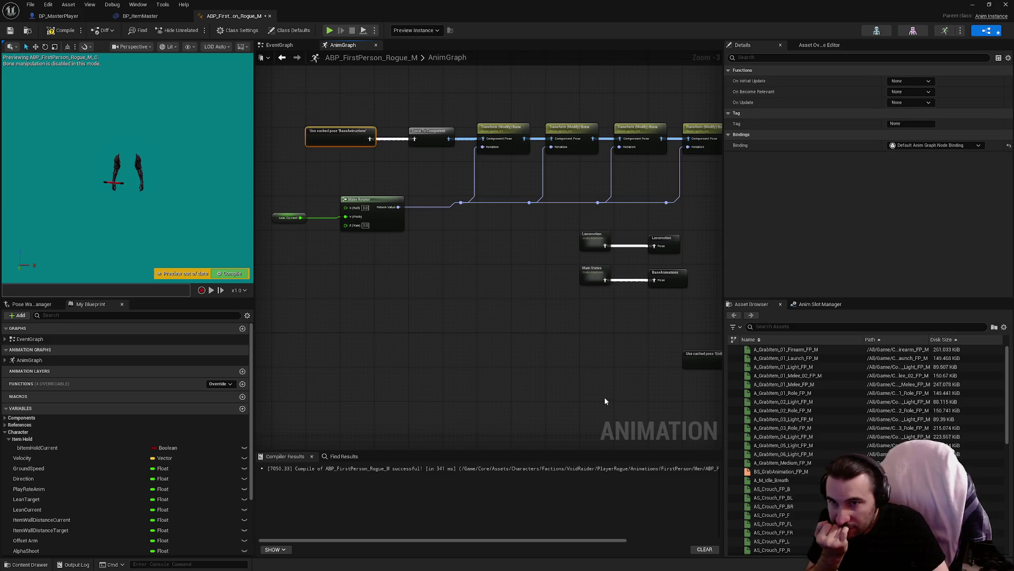
{"action": "left_click_drag", "start_coordinate": [606, 401], "coordinate": [524, 233]}
{"action": "left_click", "coordinate": [564, 309]}
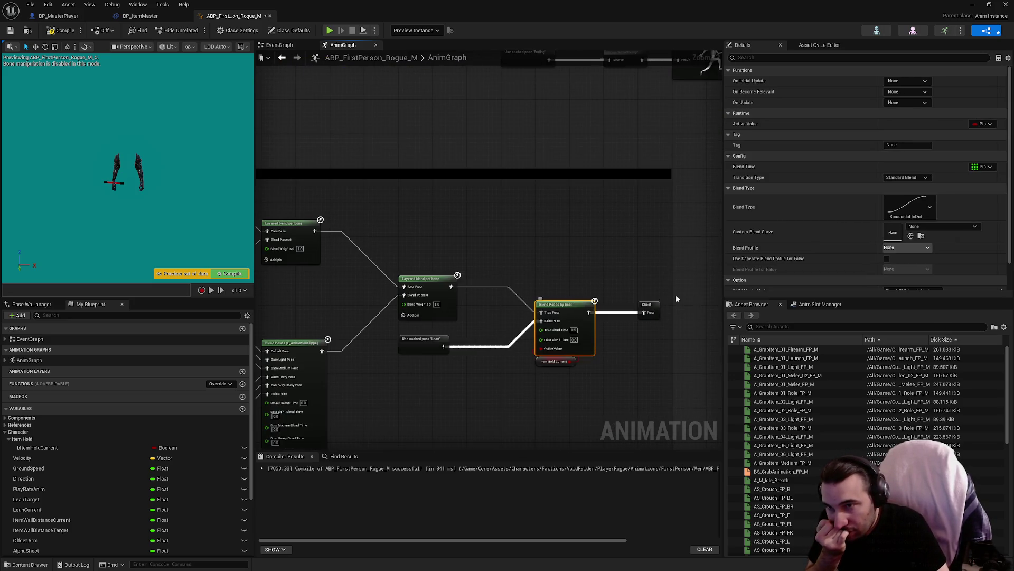
{"action": "scroll", "coordinate": [839, 246], "scroll_direction": "down", "scroll_amount": 2}
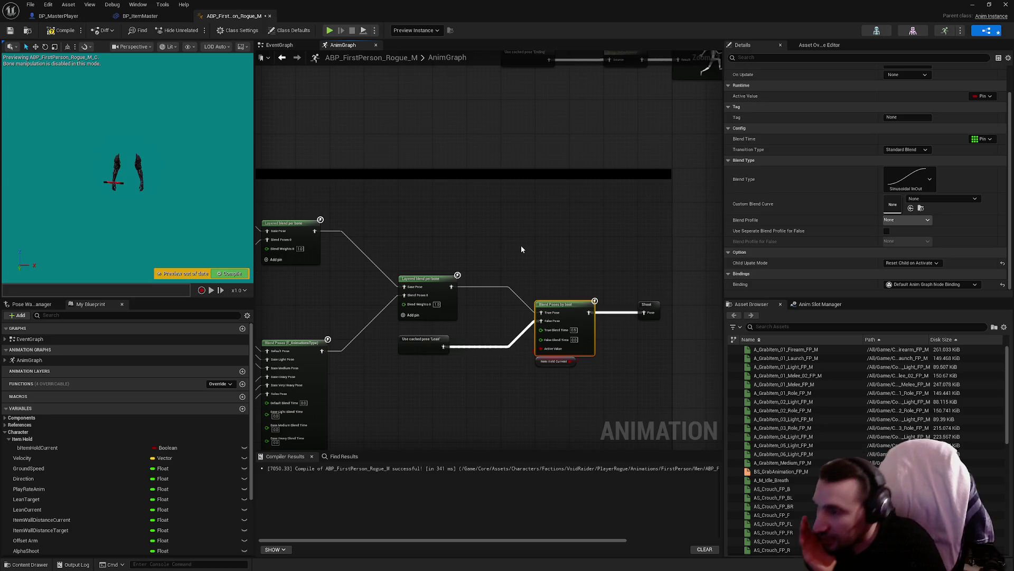
{"action": "left_click", "coordinate": [417, 296]}
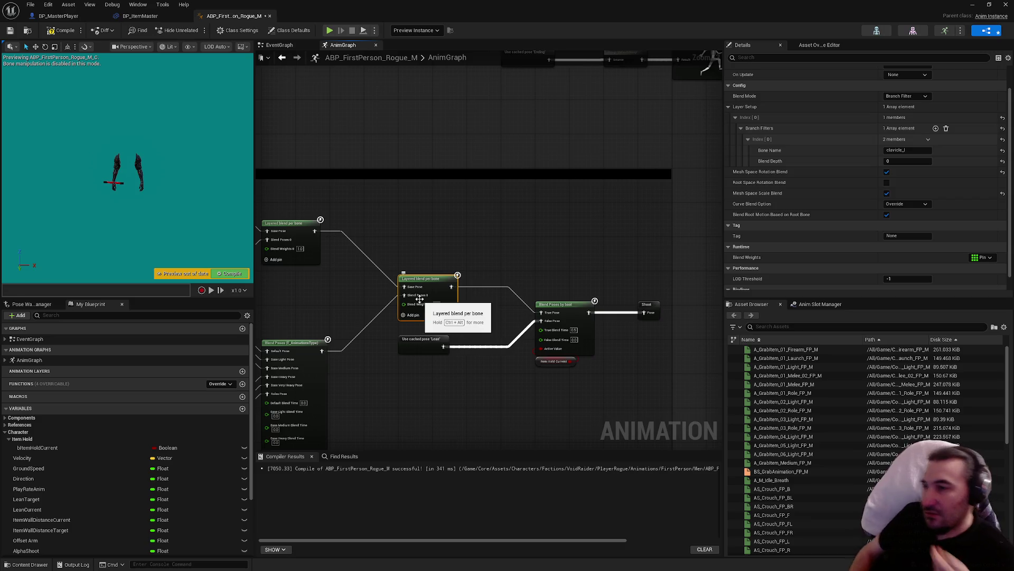
{"action": "scroll", "coordinate": [573, 338], "scroll_direction": "up", "scroll_amount": 3}
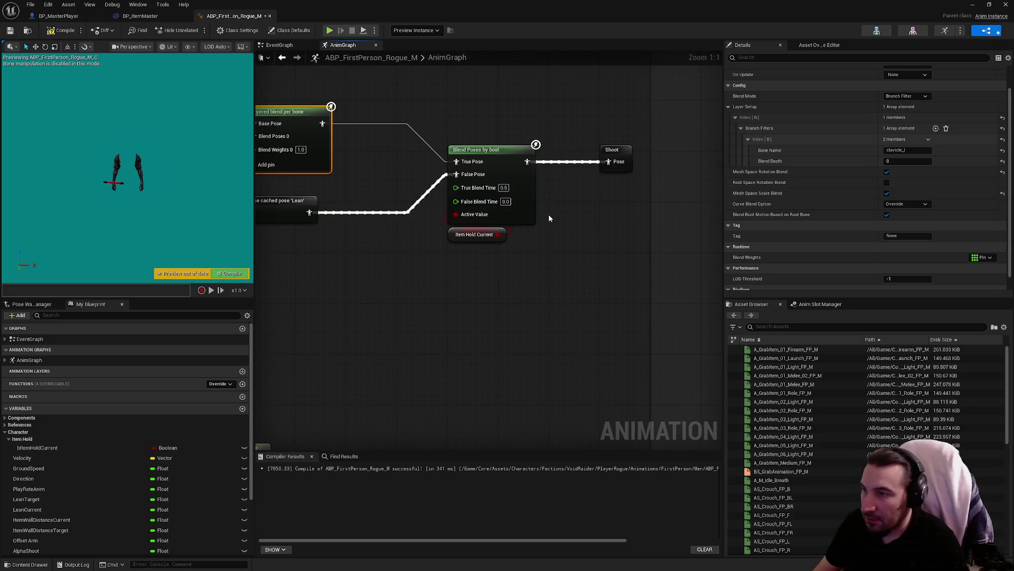
{"action": "left_click", "coordinate": [520, 200]}
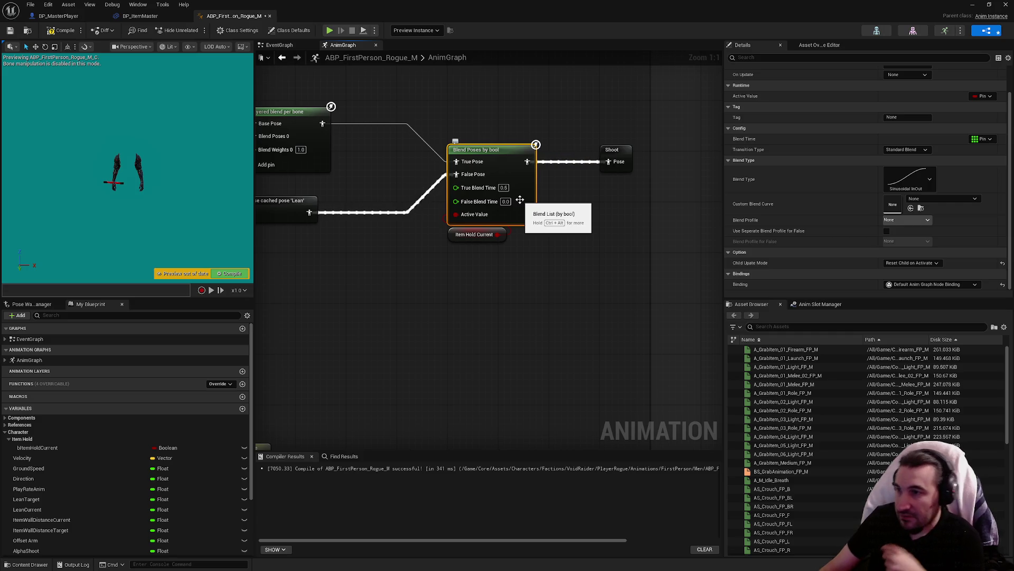
{"action": "key", "text": "super"}
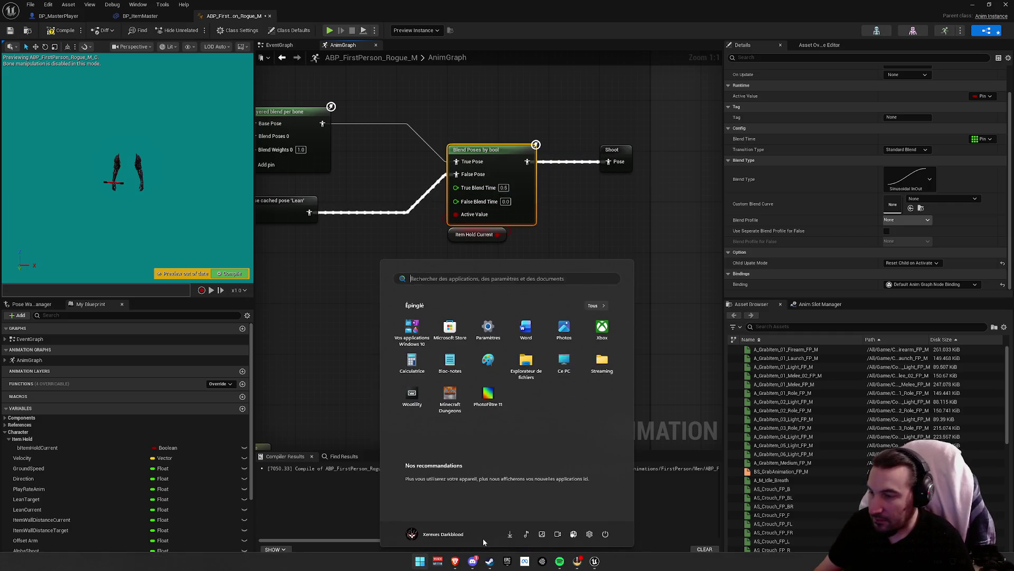
{"action": "key", "text": "super"}
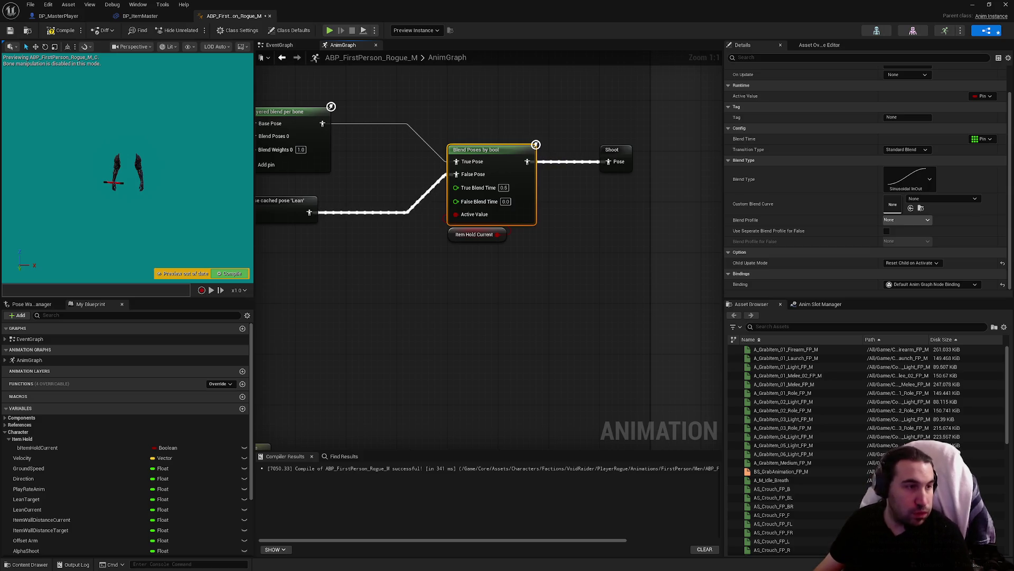
{"action": "key", "text": "super"}
{"action": "key", "text": "super"}
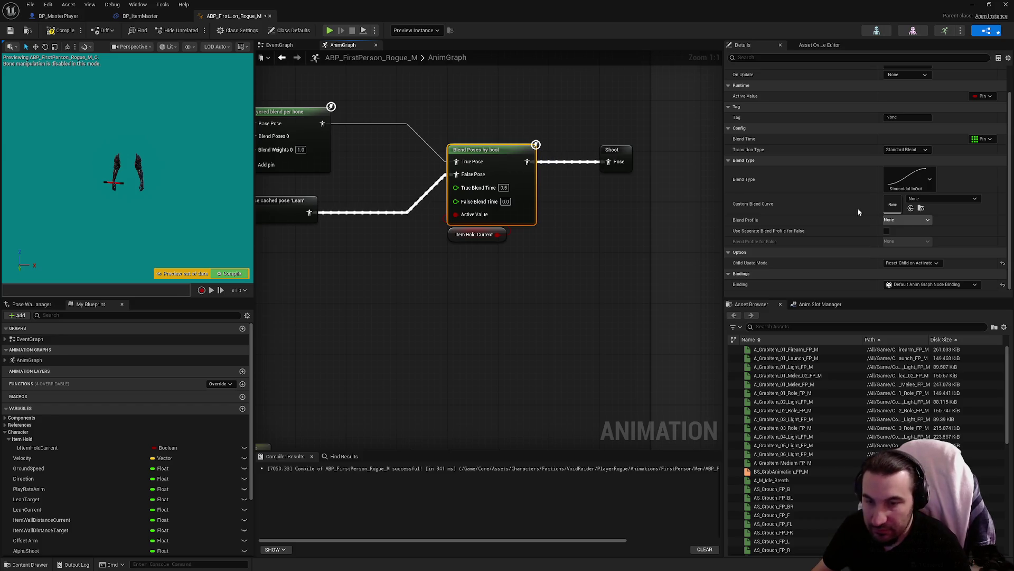
Pan left and select the Blend Poses (E_AnimationsType) node to view its Details.
{"action": "left_click_drag", "start_coordinate": [442, 338], "coordinate": [585, 360]}
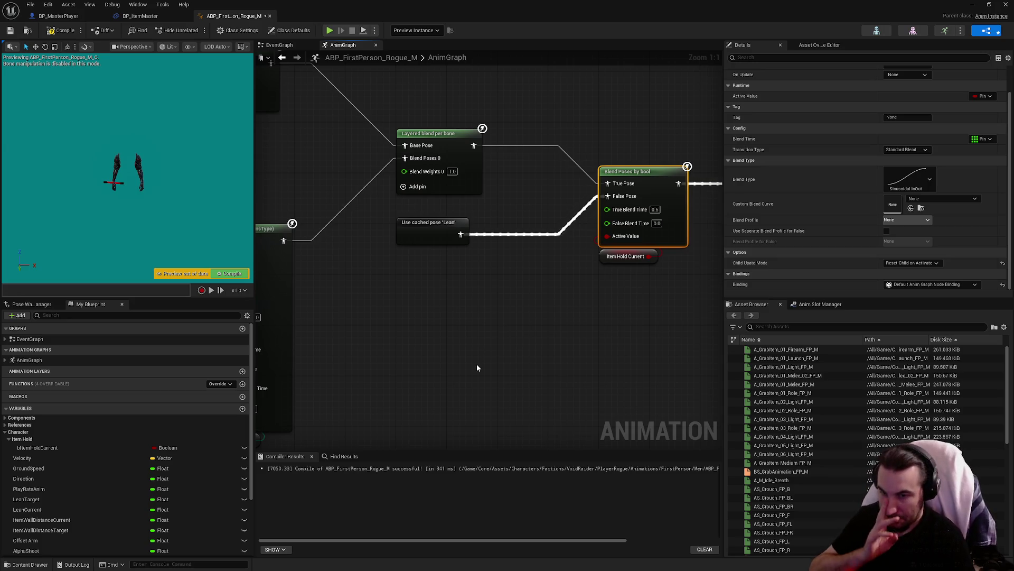
{"action": "left_click_drag", "start_coordinate": [532, 303], "coordinate": [678, 307]}
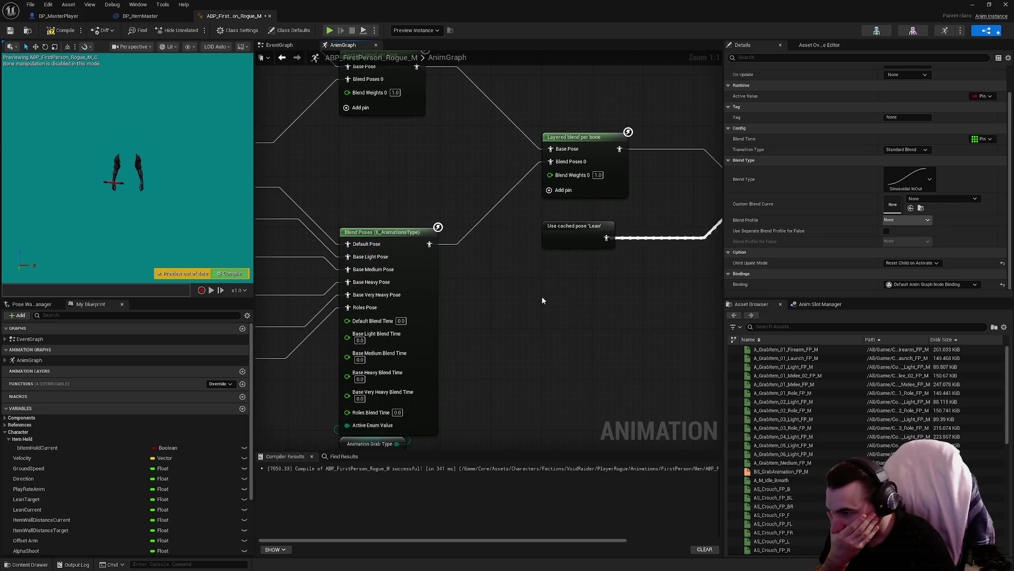
{"action": "mouse_move", "coordinate": [524, 302]}
{"action": "left_mouse_down"}
{"action": "mouse_move", "coordinate": [539, 272]}
{"action": "mouse_move", "coordinate": [530, 286]}
{"action": "mouse_move", "coordinate": [562, 337]}
{"action": "mouse_move", "coordinate": [545, 299]}
{"action": "mouse_move", "coordinate": [564, 315]}
{"action": "mouse_move", "coordinate": [544, 353]}
{"action": "mouse_move", "coordinate": [328, 337]}
{"action": "mouse_move", "coordinate": [549, 347]}
{"action": "mouse_move", "coordinate": [600, 335]}
{"action": "mouse_move", "coordinate": [151, 335]}
{"action": "mouse_move", "coordinate": [455, 359]}
{"action": "left_mouse_up"}
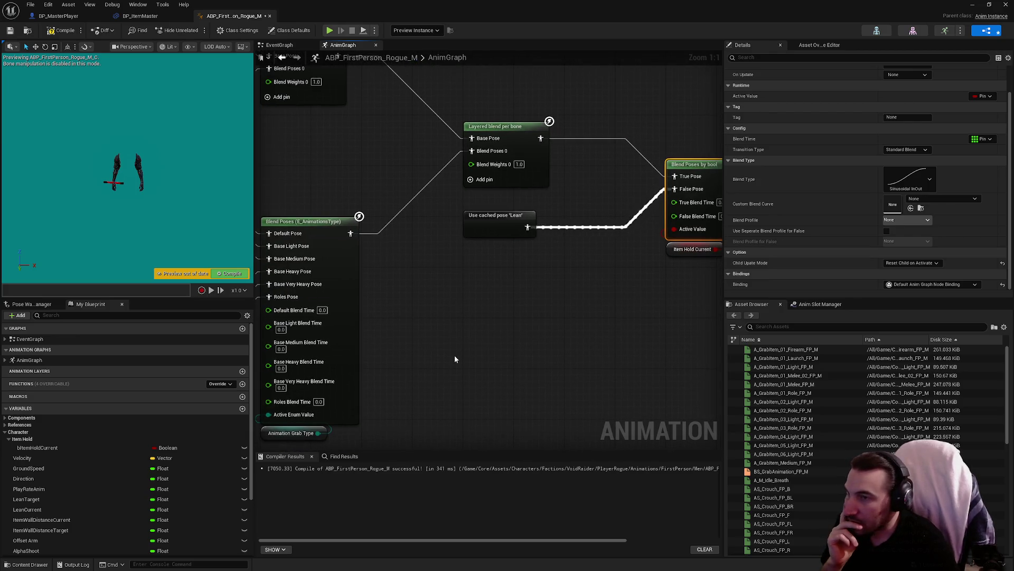
{"action": "left_click", "coordinate": [346, 330]}
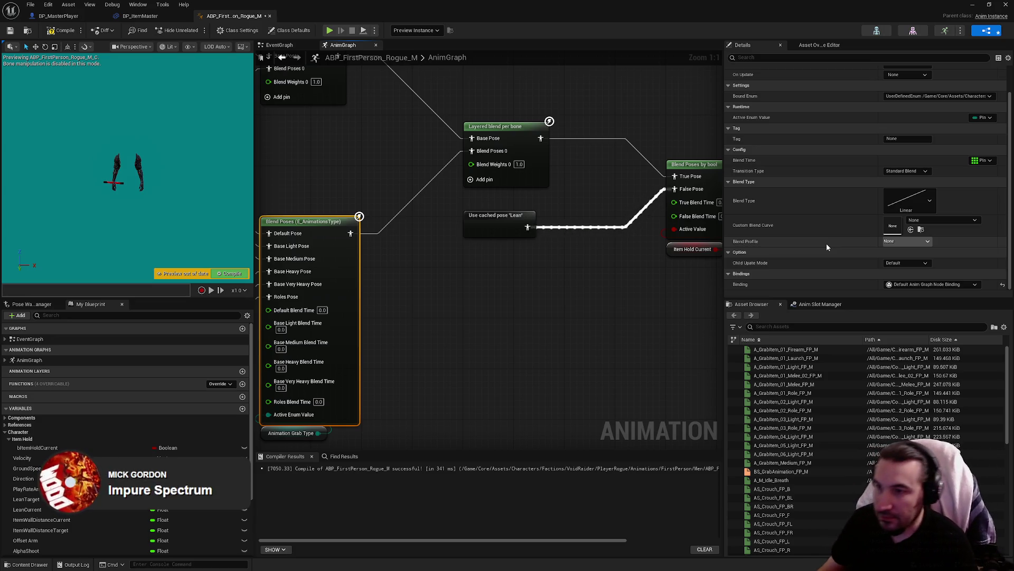
{"action": "left_click_drag", "start_coordinate": [586, 286], "coordinate": [560, 280]}
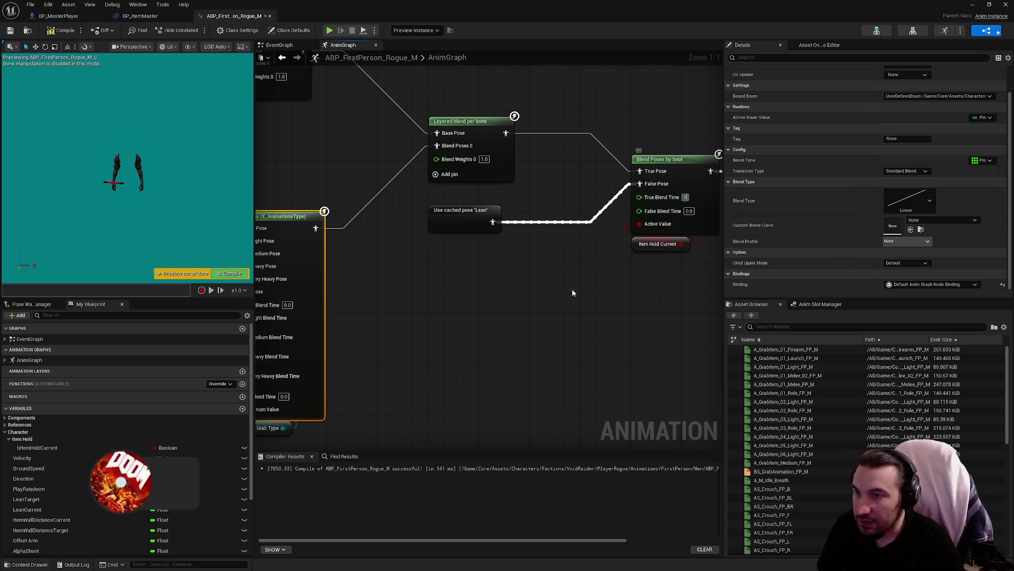
Enter 0.5 for every blend time on Blend Poses (E_AnimationsType), including Default and Roles, then recompile.
{"action": "left_click_drag", "start_coordinate": [456, 285], "coordinate": [599, 259]}
{"action": "left_click", "coordinate": [434, 279]}
{"action": "type", "text": "0.50"}
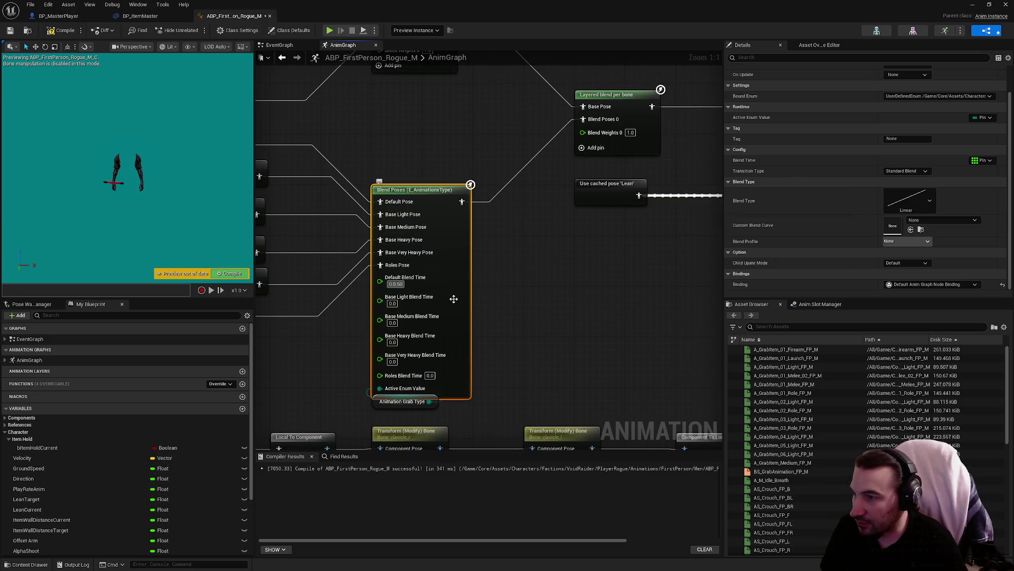
{"action": "key", "text": "Return"}
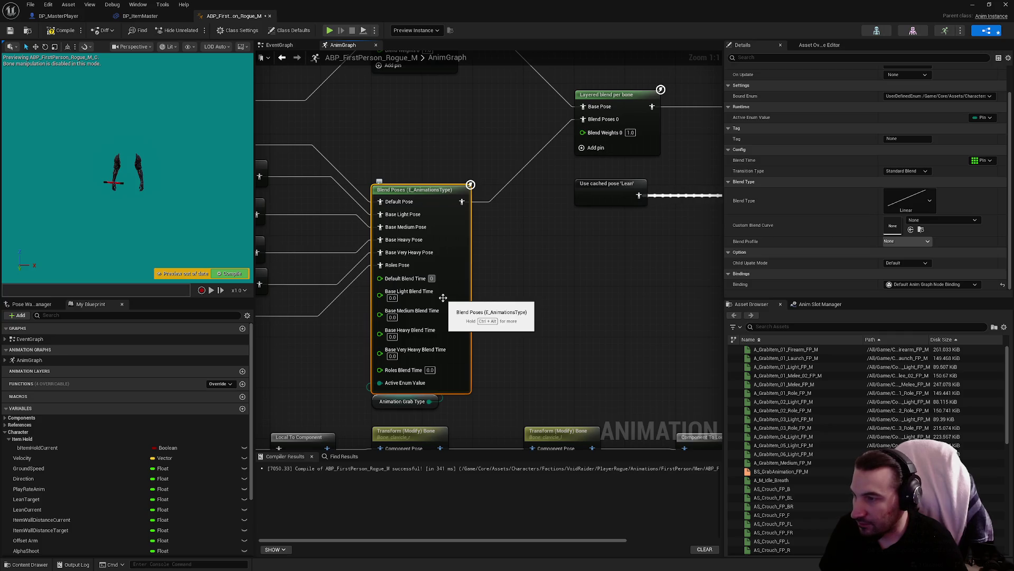
{"action": "type", "text": "0.5"}
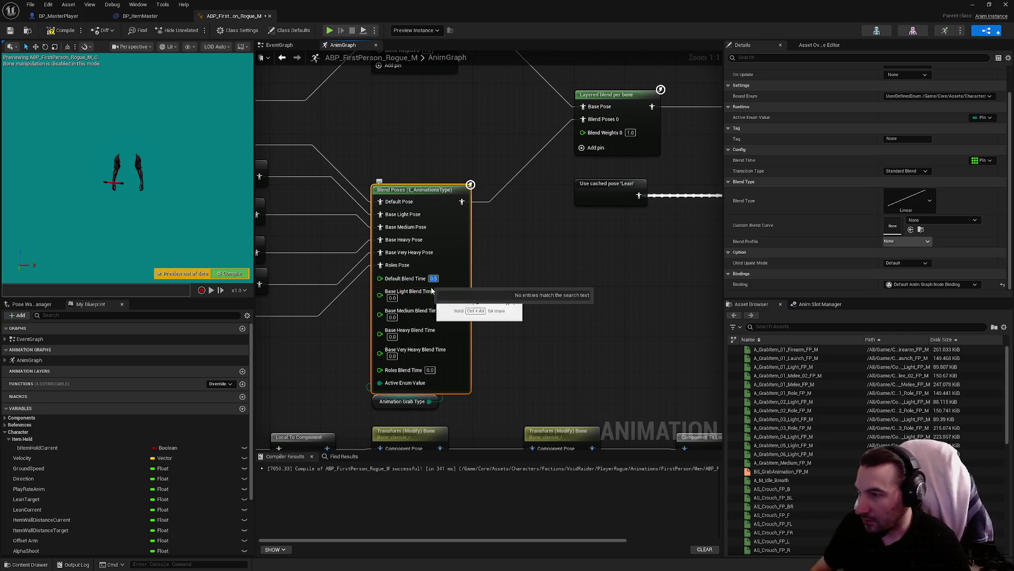
{"action": "key", "text": "Tab"}
{"action": "type", "text": "0.5"}
{"action": "key", "text": "Tab"}
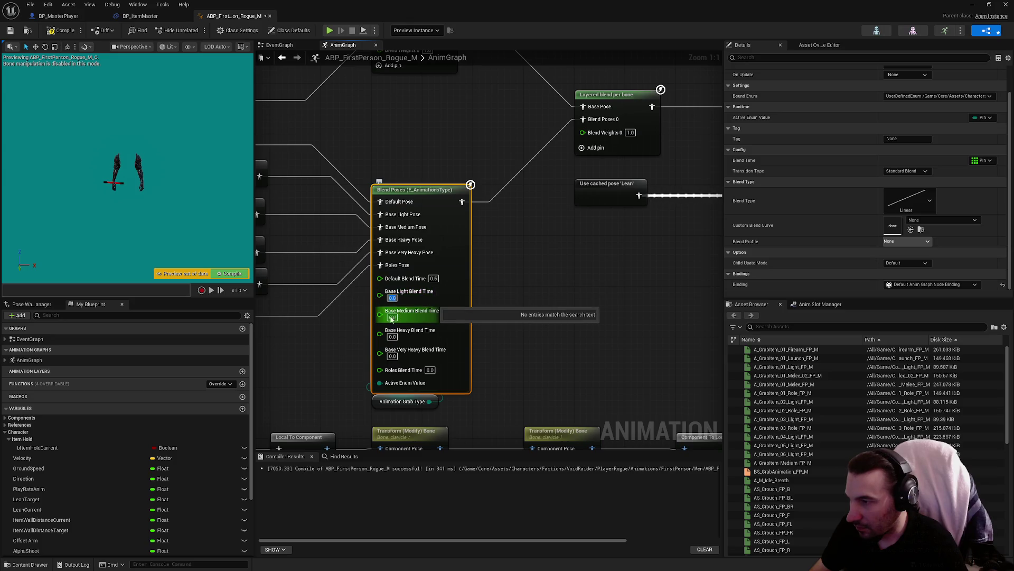
{"action": "type", "text": "0.5"}
{"action": "key", "text": "Tab"}
{"action": "type", "text": "0.5"}
{"action": "key", "text": "Tab"}
{"action": "type", "text": "0.5"}
{"action": "key", "text": "Tab"}
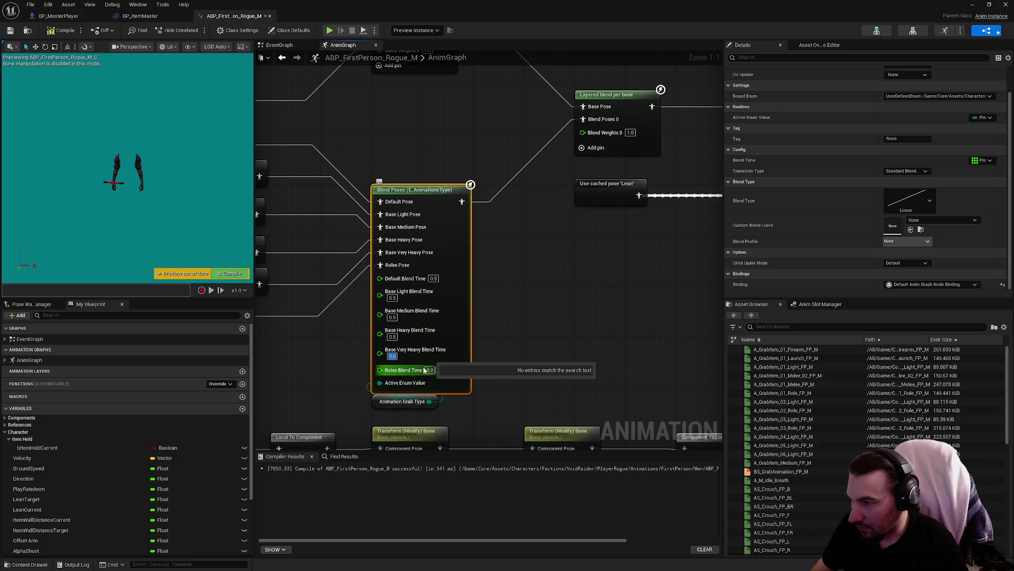
{"action": "type", "text": "0.5"}
{"action": "left_click", "coordinate": [583, 287]}
{"action": "left_click", "coordinate": [66, 30]}
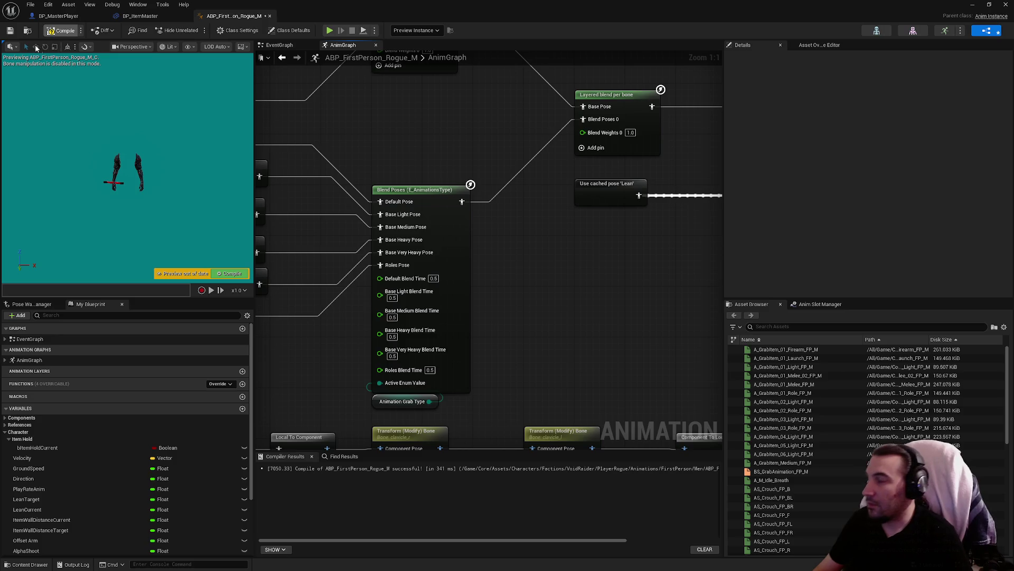
{"action": "mouse_move", "coordinate": [563, 4]}
{"action": "left_mouse_down"}
{"action": "mouse_move", "coordinate": [445, 429]}
{"action": "mouse_move", "coordinate": [422, 468]}
{"action": "left_mouse_up"}
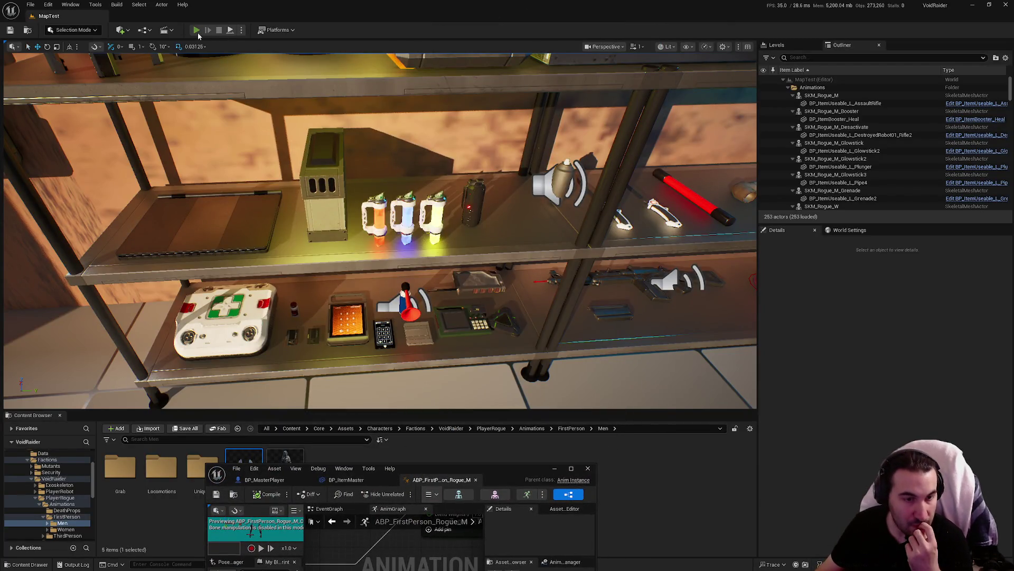
Start a play-test, walk to the shelf, and pick up the glowsticks.
{"action": "left_click", "coordinate": [197, 30]}
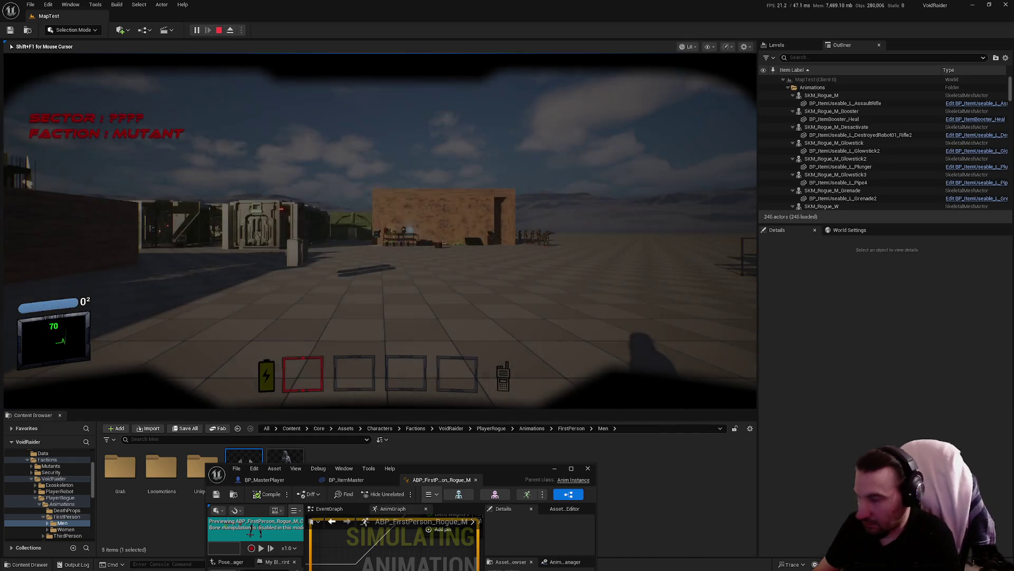
{"action": "key", "text": "w"}
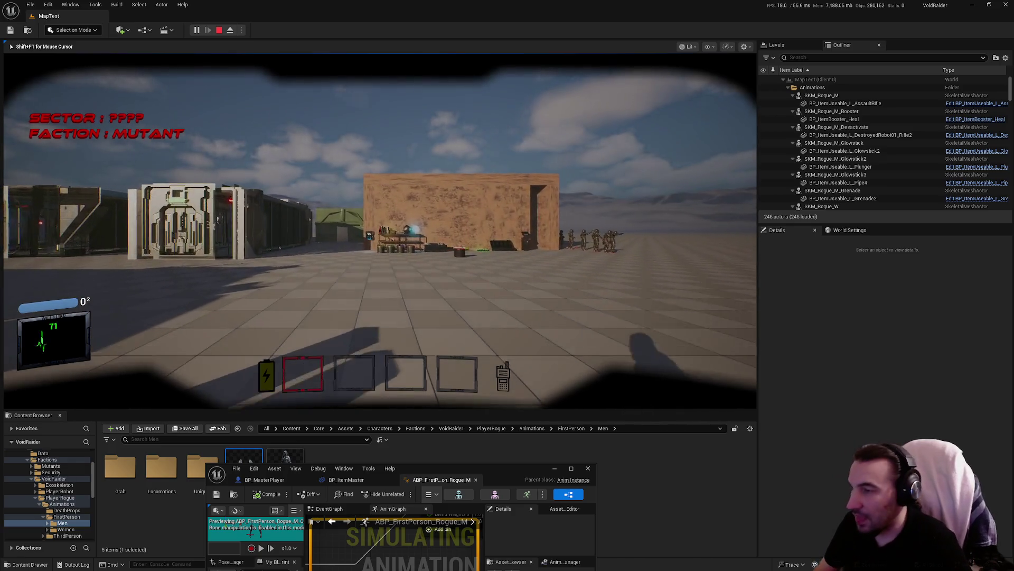
{"action": "key", "text": "w"}
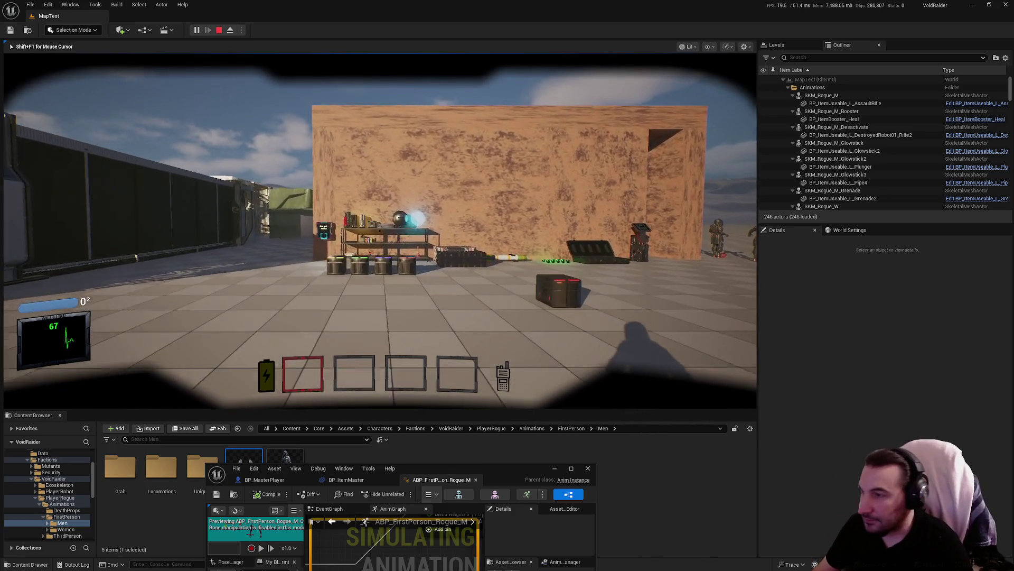
{"action": "key", "text": "w"}
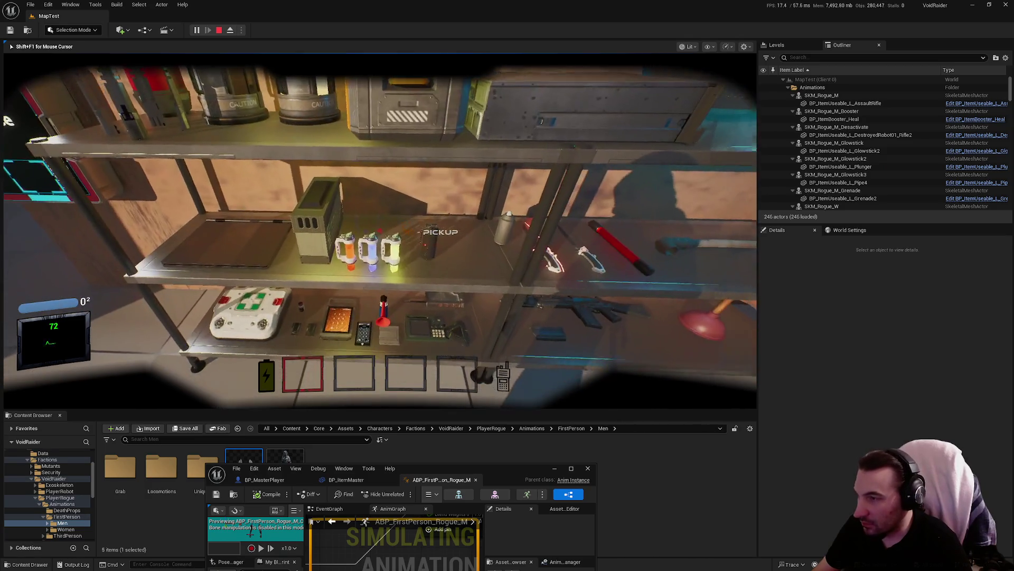
{"action": "key", "text": "e"}
{"action": "key", "text": "e"}
{"action": "key", "text": "e"}
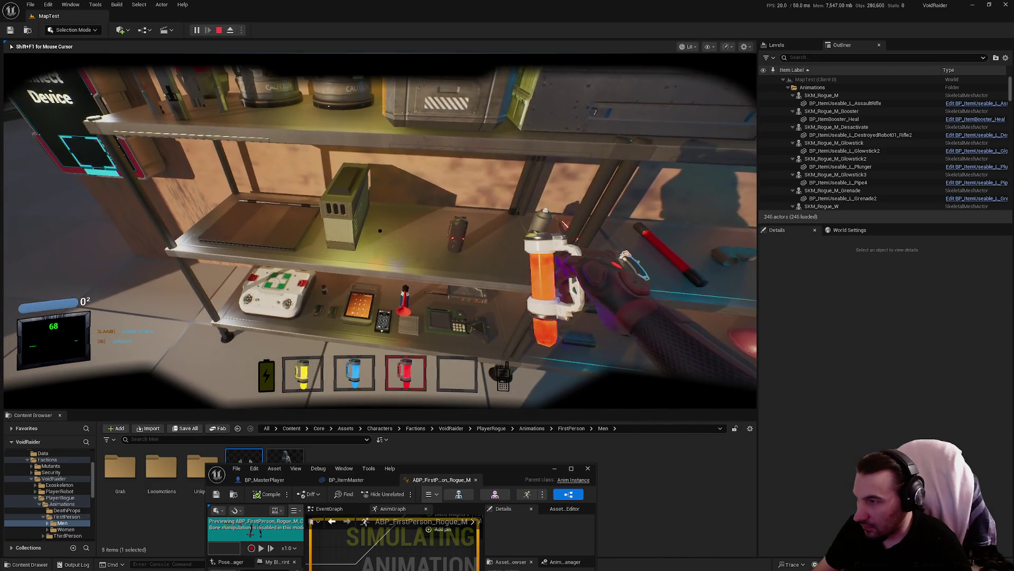
Swap the held glowstick with keys 3, 2 and 4, then re-maximize the animation blueprint.
{"action": "key", "text": "3"}
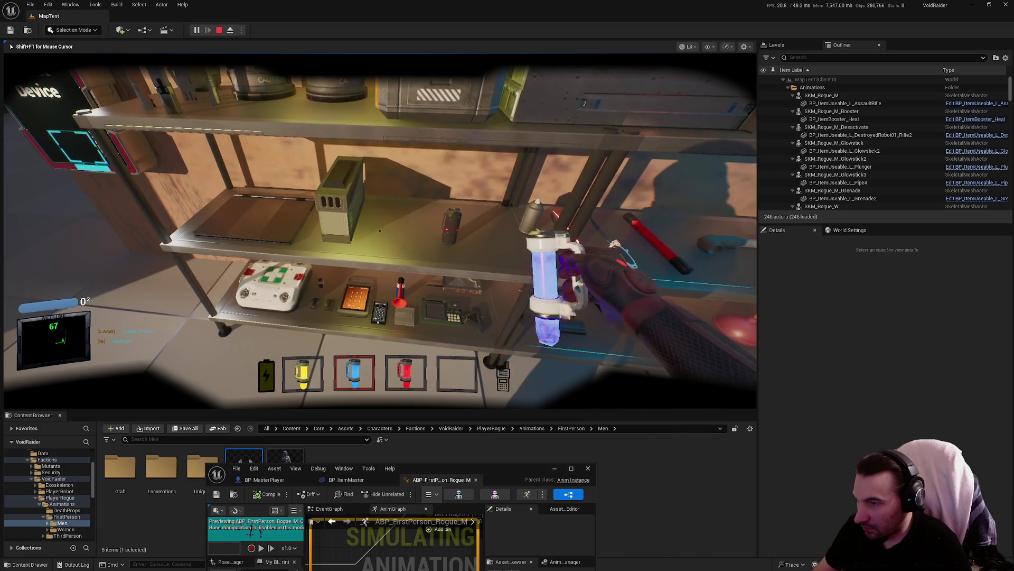
{"action": "key", "text": "2"}
{"action": "key", "text": "4"}
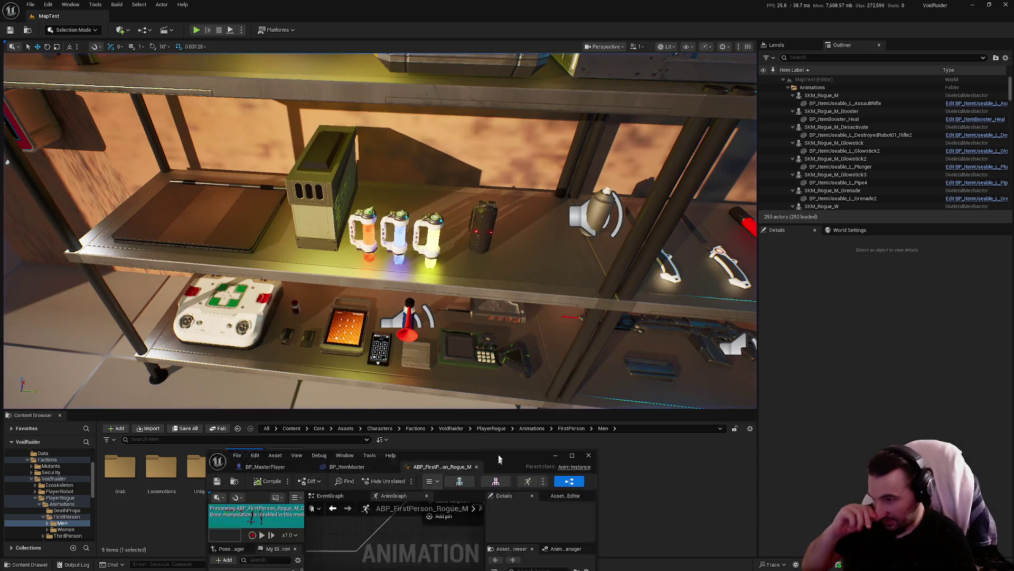
{"action": "double_click", "coordinate": [502, 468]}
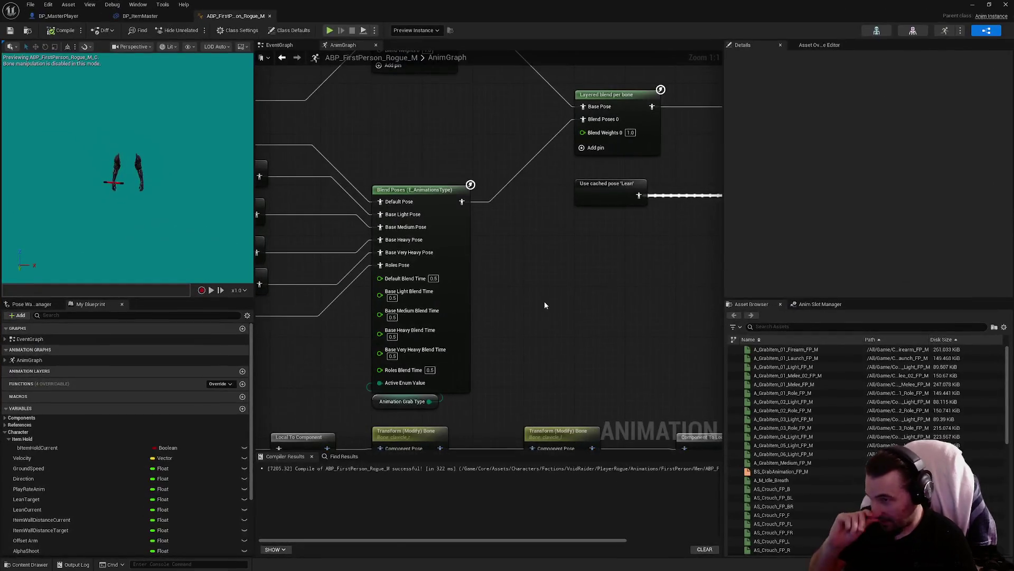
Set the Blend Poses node's Child Update Mode to Reset Child on Activate.
{"action": "left_click", "coordinate": [436, 294]}
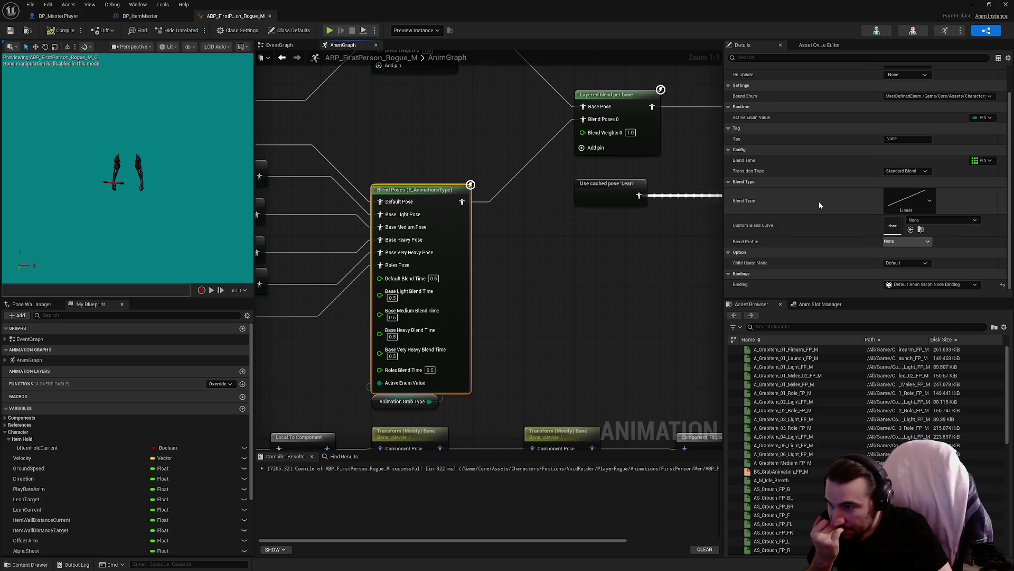
{"action": "scroll", "coordinate": [489, 248], "scroll_direction": "down", "scroll_amount": 2}
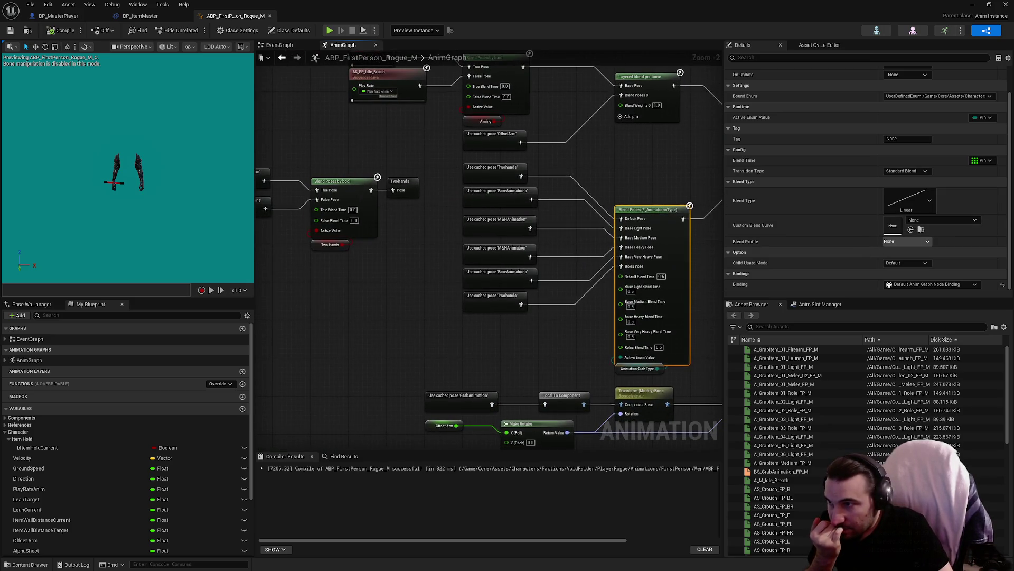
{"action": "mouse_move", "coordinate": [718, 233]}
{"action": "left_mouse_down"}
{"action": "mouse_move", "coordinate": [457, 264]}
{"action": "mouse_move", "coordinate": [597, 262]}
{"action": "left_mouse_up"}
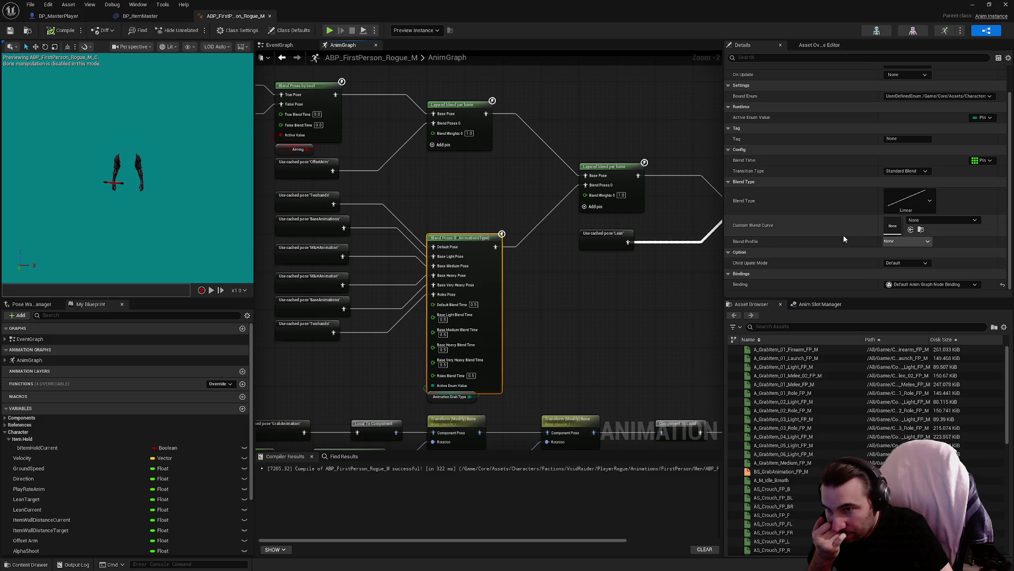
{"action": "left_click", "coordinate": [898, 263]}
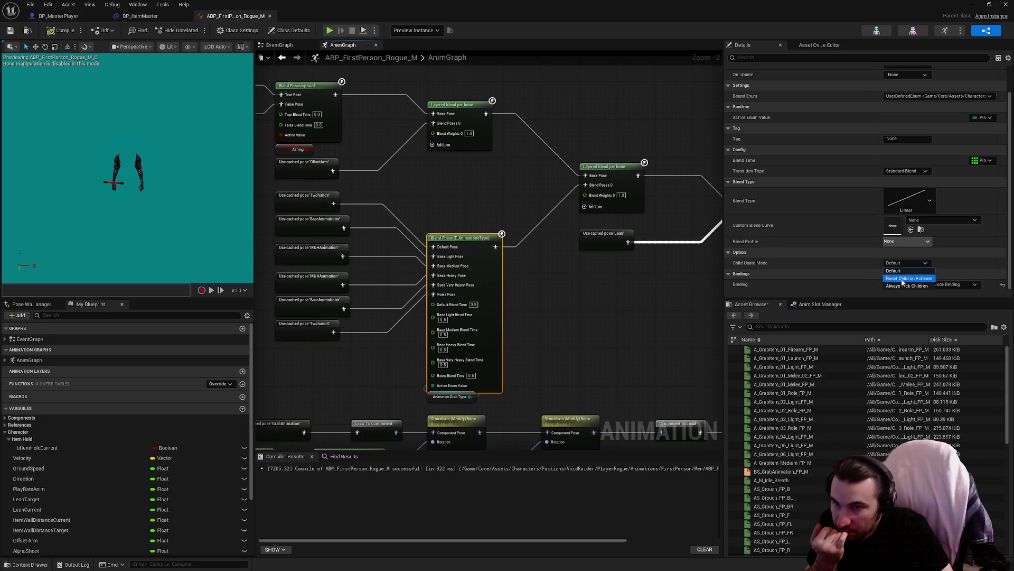
{"action": "left_click", "coordinate": [903, 279]}
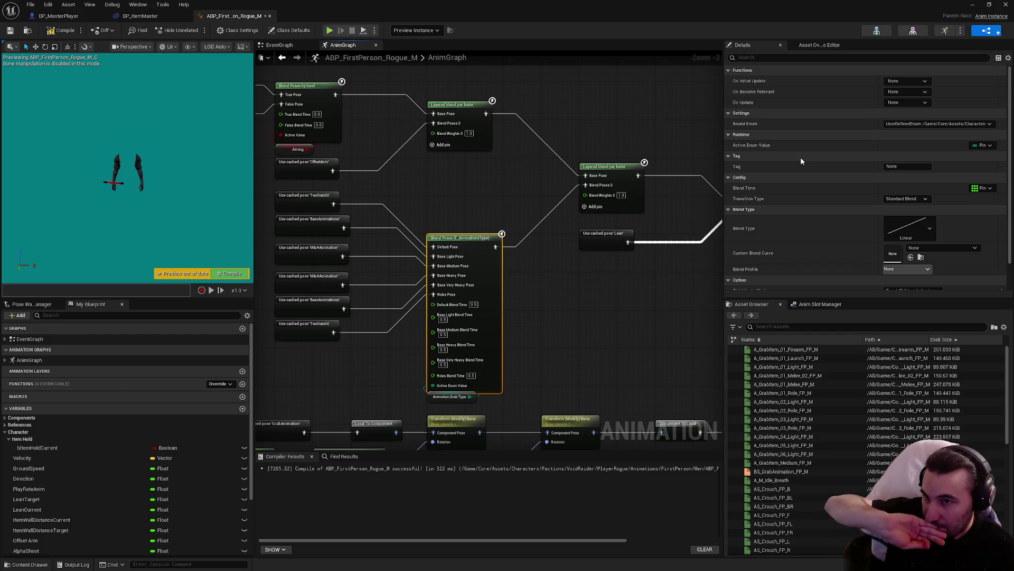
{"action": "scroll", "coordinate": [801, 164], "scroll_direction": "down", "scroll_amount": 2}
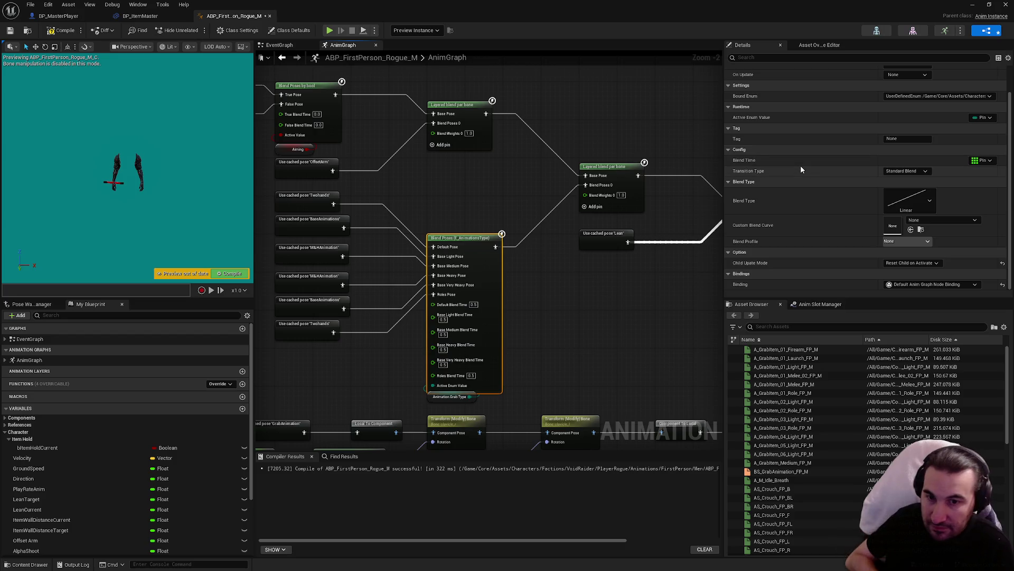
Compile and save the animation blueprint, then minimize its editor.
{"action": "left_click", "coordinate": [49, 32]}
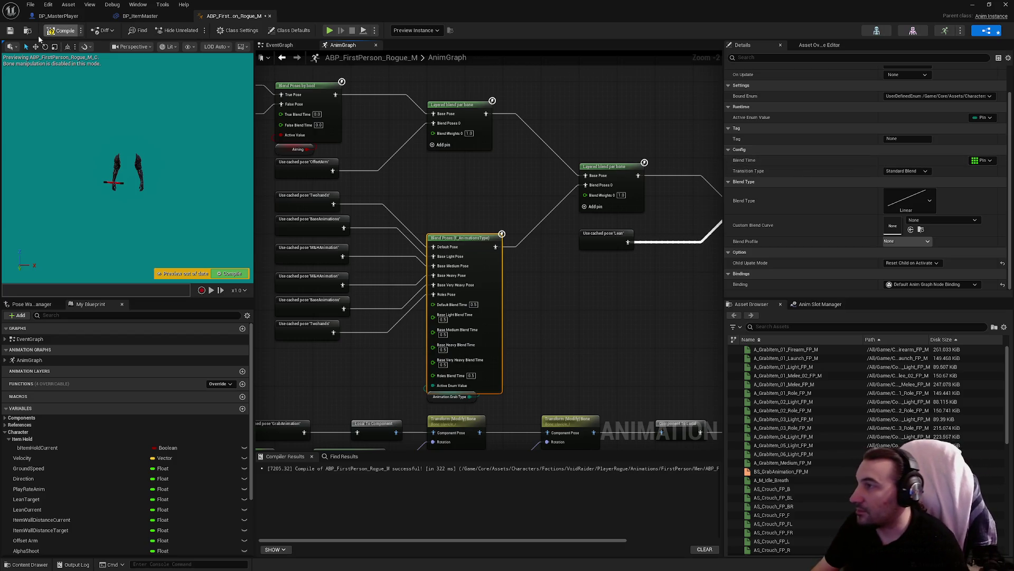
{"action": "left_click", "coordinate": [15, 36]}
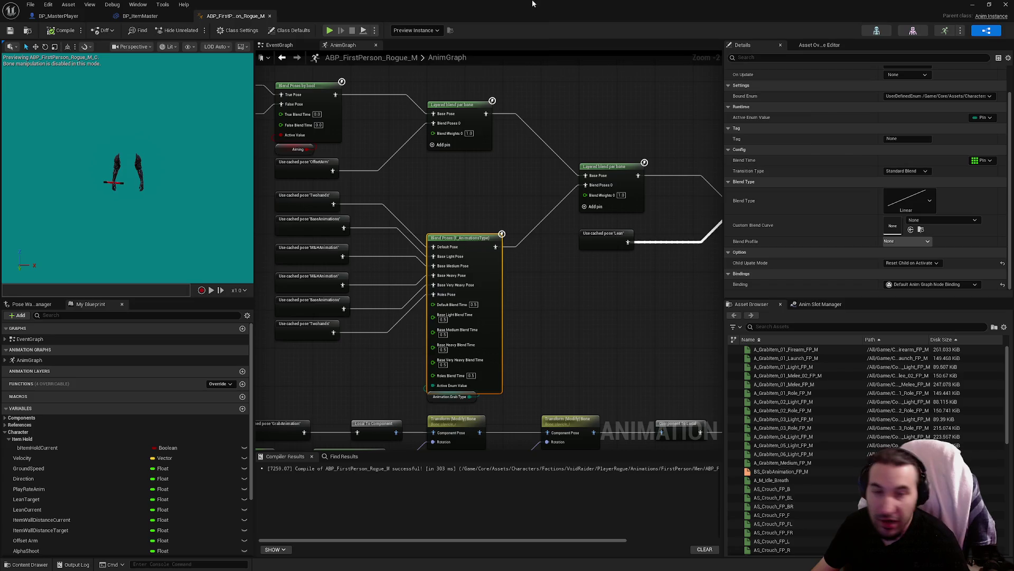
{"action": "left_click", "coordinate": [972, 4]}
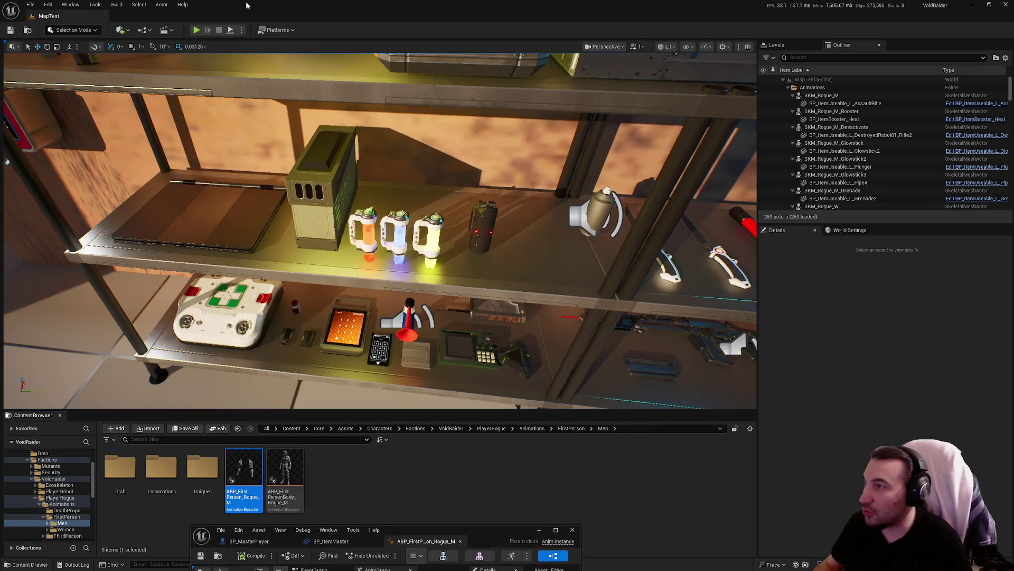
Play-test again, walking to the shelf and picking up the red, blue and yellow glowsticks.
{"action": "left_click", "coordinate": [197, 30]}
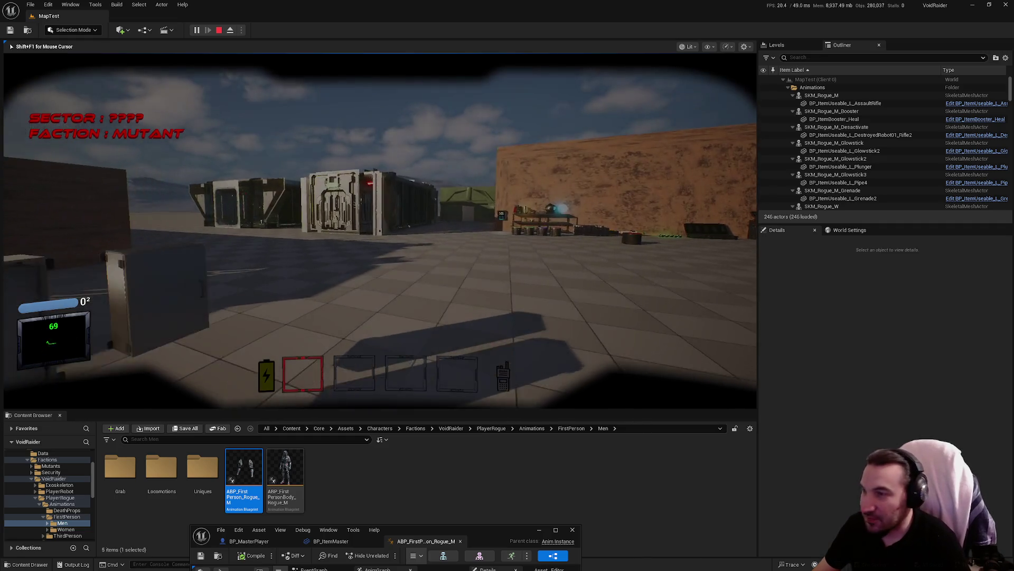
{"action": "key", "text": "w"}
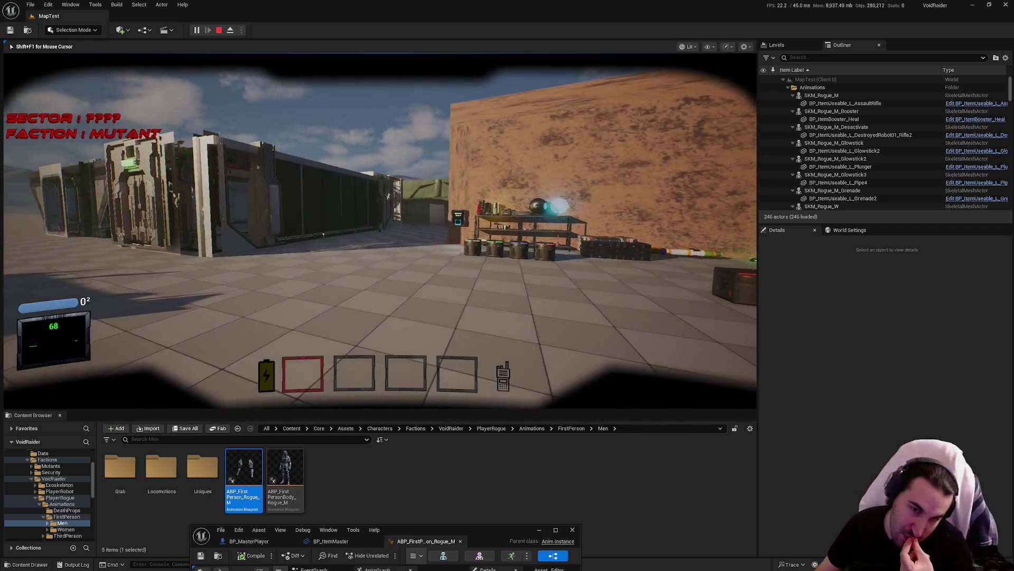
{"action": "key", "text": "w"}
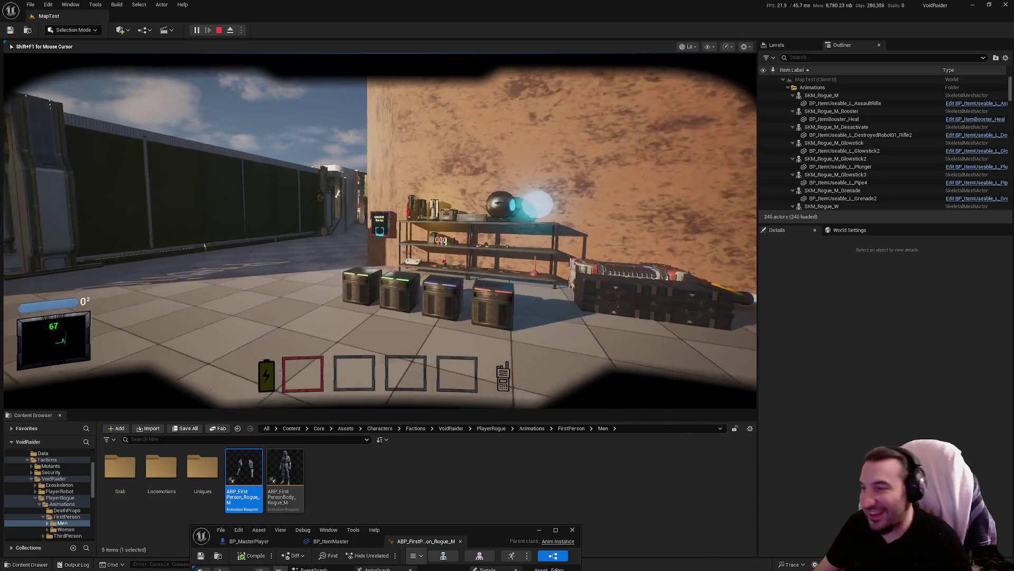
{"action": "key", "text": "w"}
{"action": "key", "text": "e"}
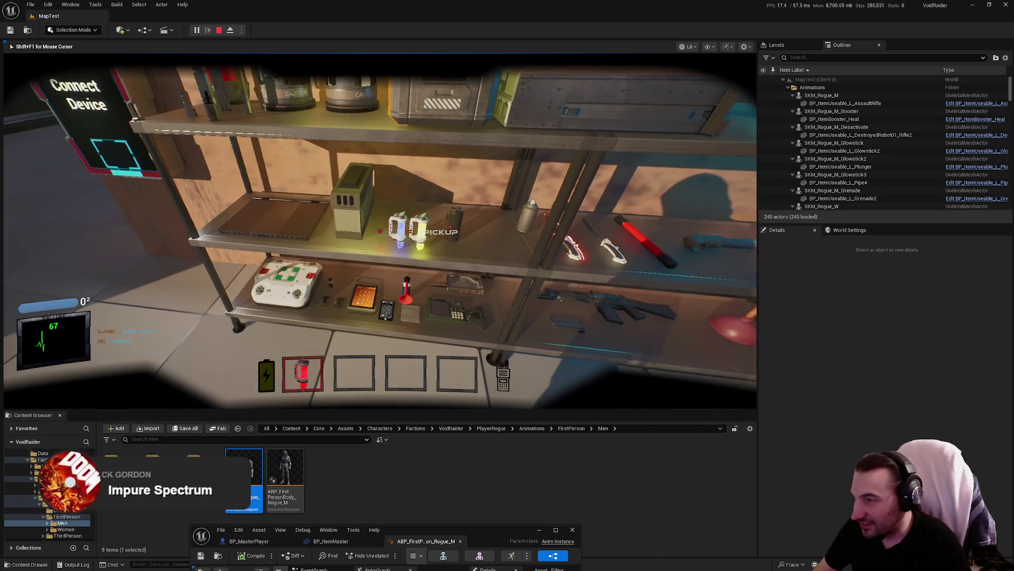
{"action": "key", "text": "e"}
{"action": "key", "text": "e"}
Equip the hotbar slot 5 item, stop the play-test, and bring the ABP window to mid-screen.
{"action": "scroll", "coordinate": [380, 231], "scroll_direction": "up", "scroll_amount": 2}
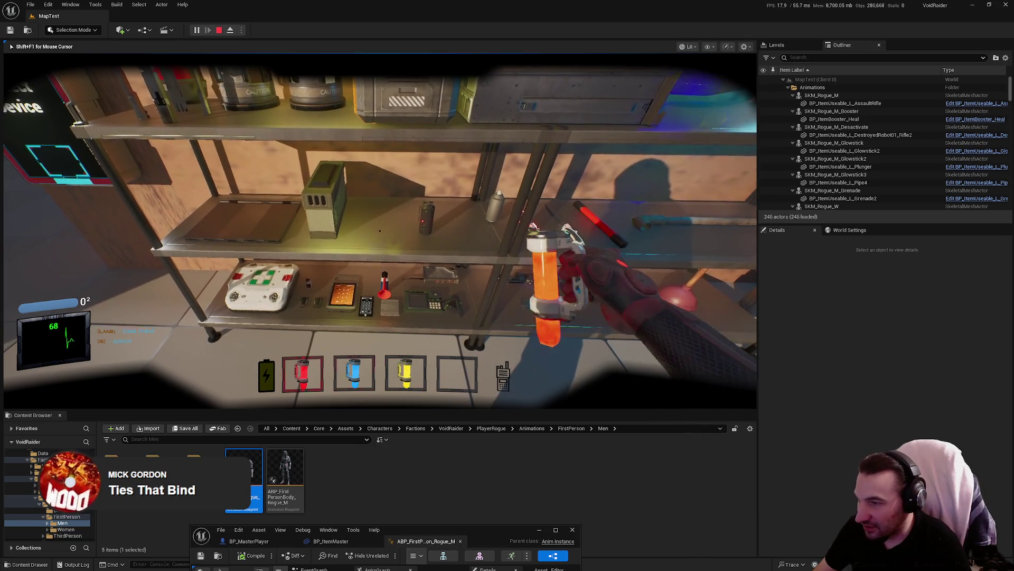
{"action": "scroll", "coordinate": [380, 231], "scroll_direction": "down", "scroll_amount": 2}
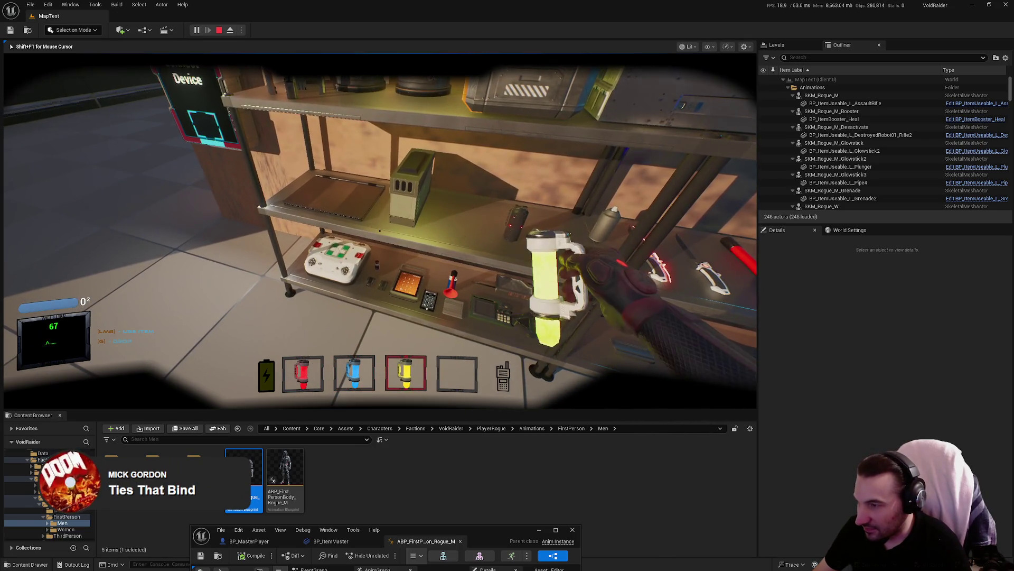
{"action": "key", "text": "e"}
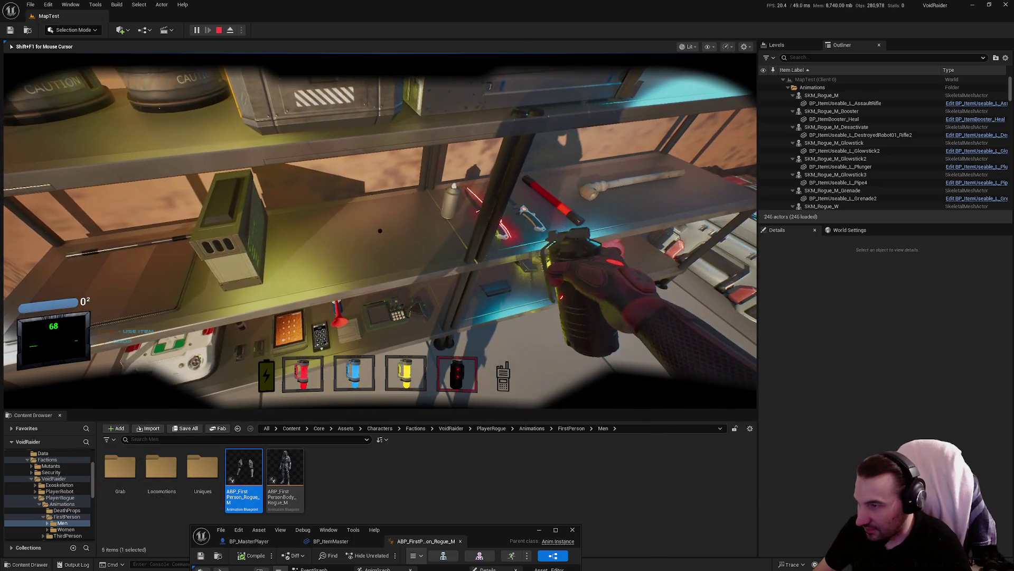
{"action": "key", "text": "Escape"}
{"action": "left_click_drag", "start_coordinate": [517, 528], "coordinate": [532, 294]}
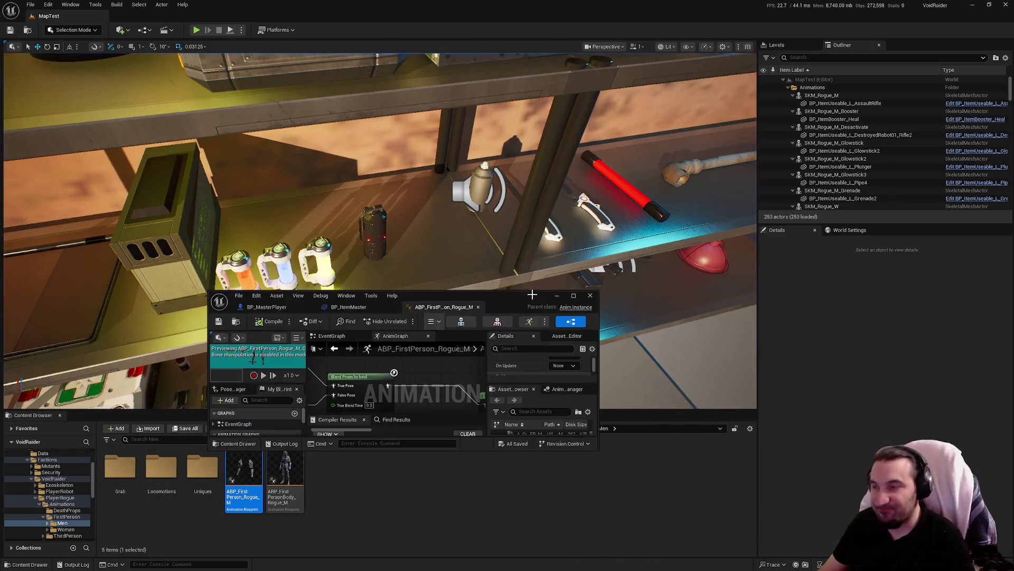
Reset the enum blend's Child Update Mode and set its Base Light and Medium Blend Times to 0.
{"action": "double_click", "coordinate": [532, 294]}
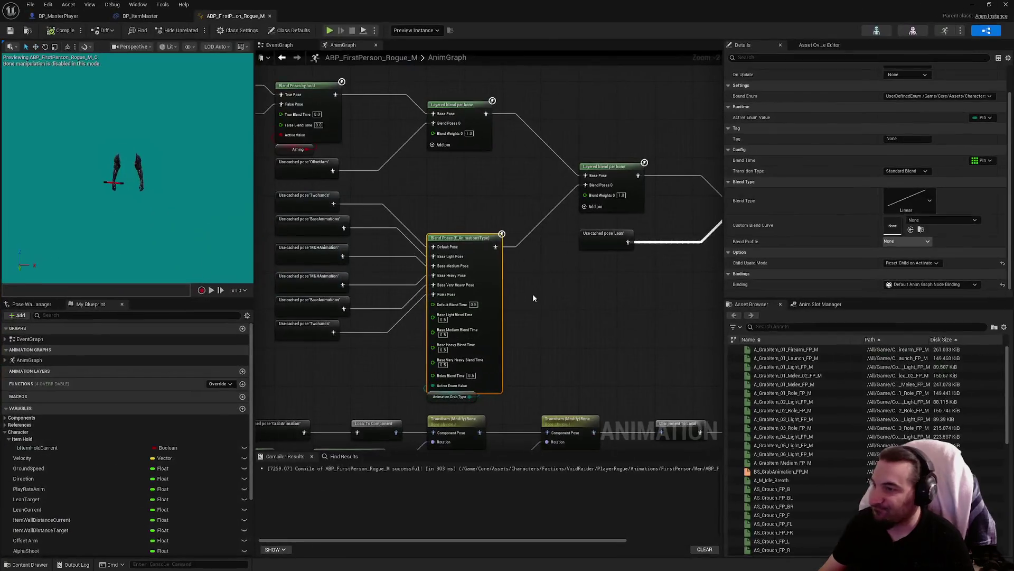
{"action": "left_click", "coordinate": [1002, 265]}
{"action": "left_click", "coordinate": [473, 304]}
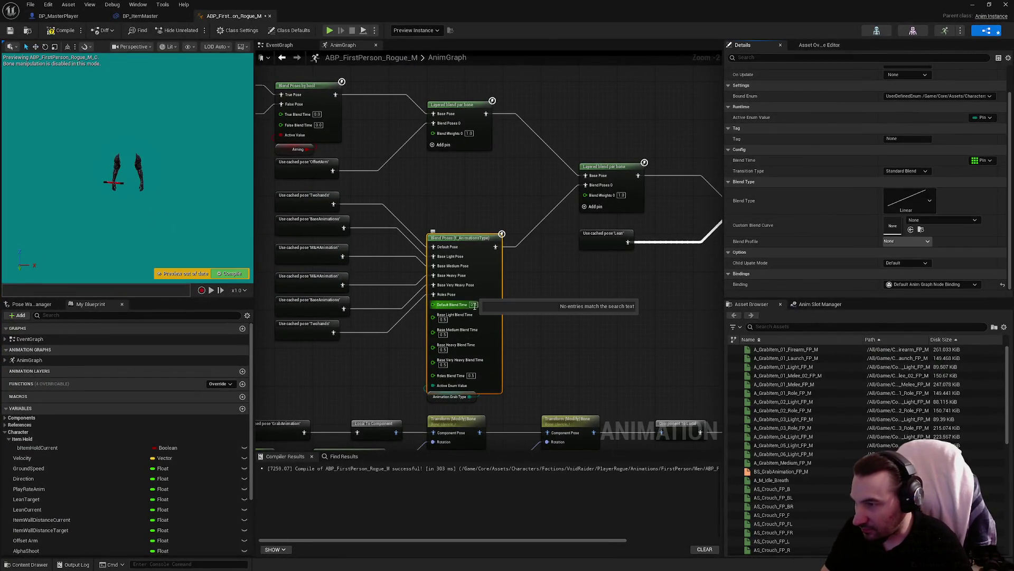
{"action": "left_click", "coordinate": [443, 320]}
{"action": "type", "text": "0"}
{"action": "left_click", "coordinate": [443, 334]}
{"action": "type", "text": "0"}
{"action": "left_click", "coordinate": [443, 349]}
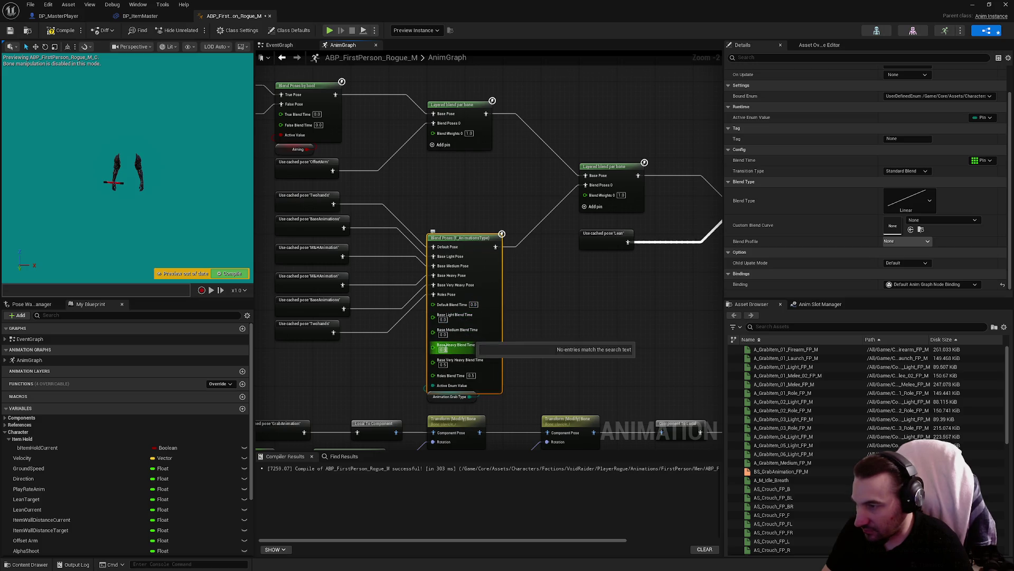
Set the Blend Poses by bool node's True Blend Time to 0.5.
{"action": "left_click_drag", "start_coordinate": [572, 318], "coordinate": [466, 343]}
{"action": "left_click_drag", "start_coordinate": [641, 320], "coordinate": [588, 335]}
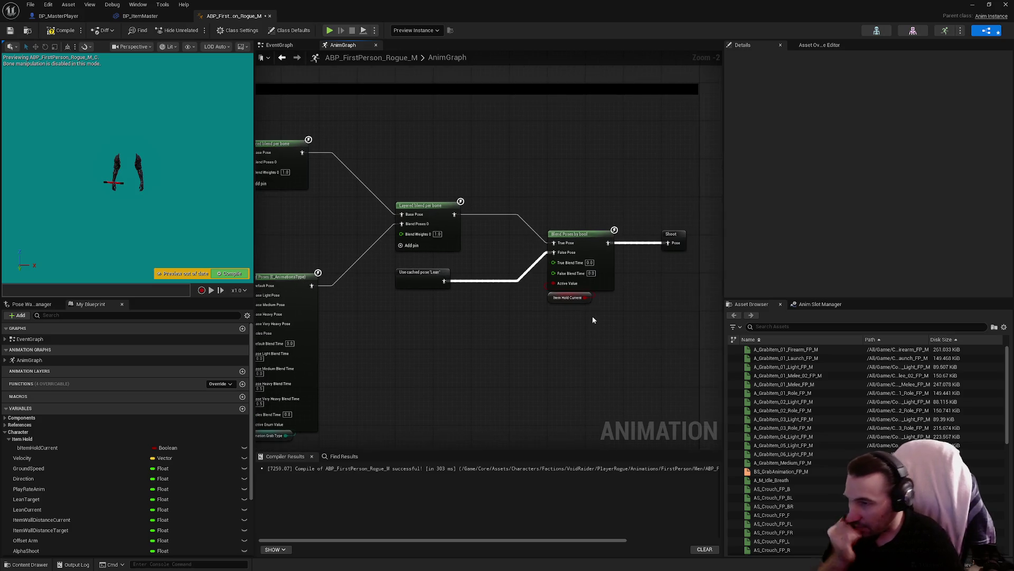
{"action": "left_click", "coordinate": [589, 262]}
{"action": "type", "text": "0.5"}
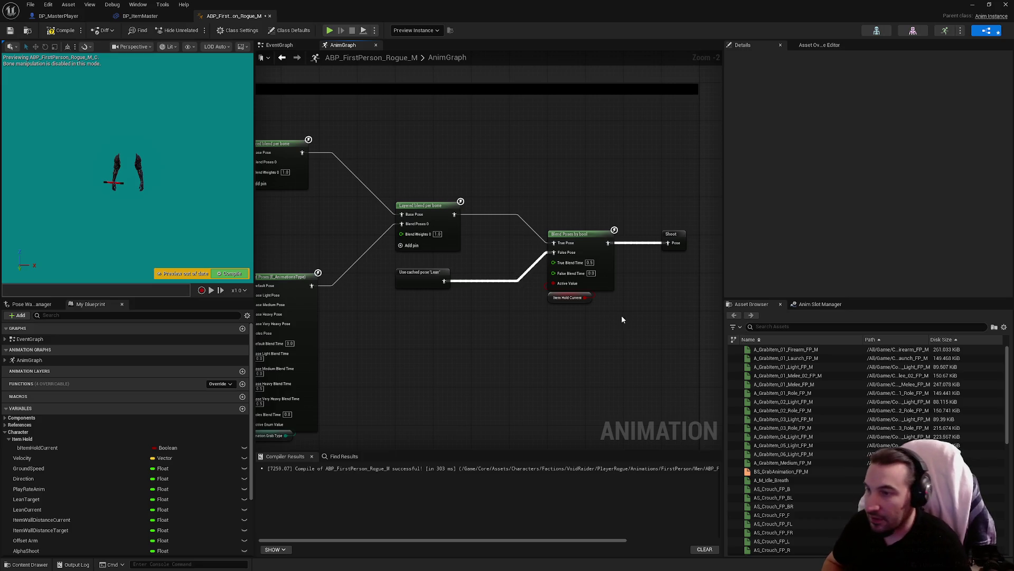
{"action": "left_click", "coordinate": [557, 300]}
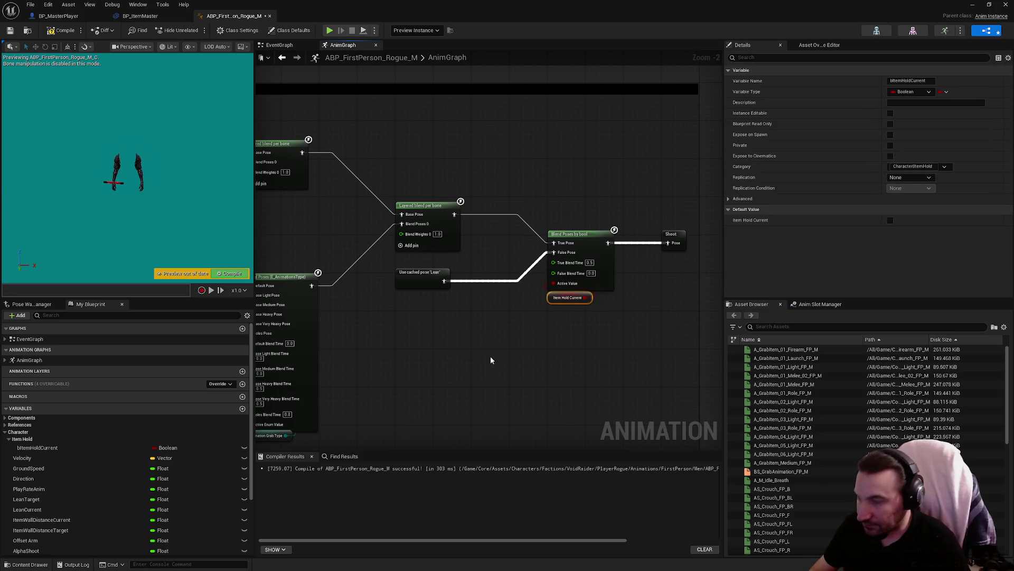
Duplicate the Item Hold Current node and delete the copy, then compile and save the blueprint.
{"action": "key", "text": "ctrl+c"}
{"action": "key", "text": "ctrl+v"}
{"action": "scroll", "coordinate": [532, 332], "scroll_direction": "up", "scroll_amount": 2}
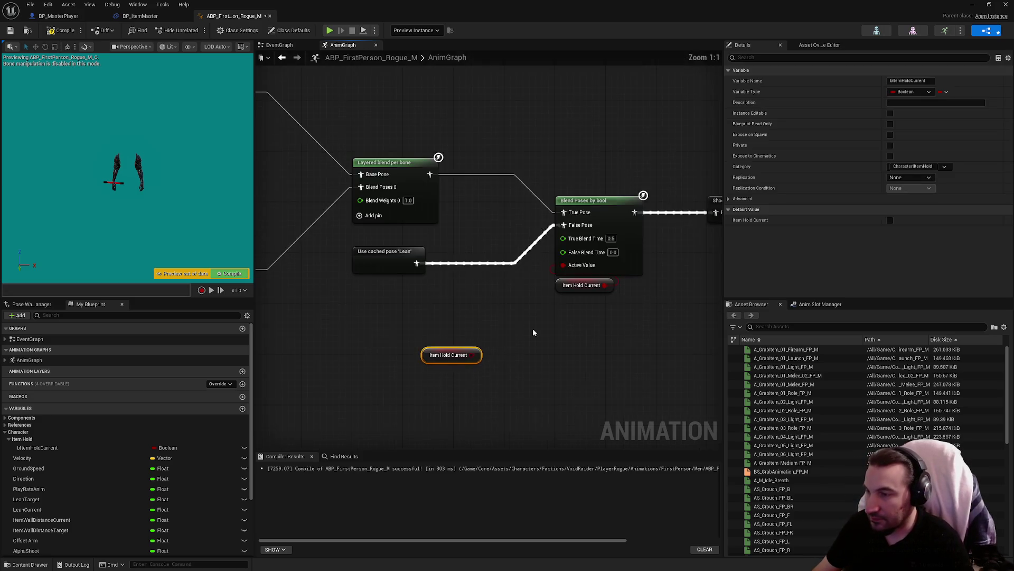
{"action": "left_click", "coordinate": [581, 200]}
{"action": "left_click", "coordinate": [449, 355]}
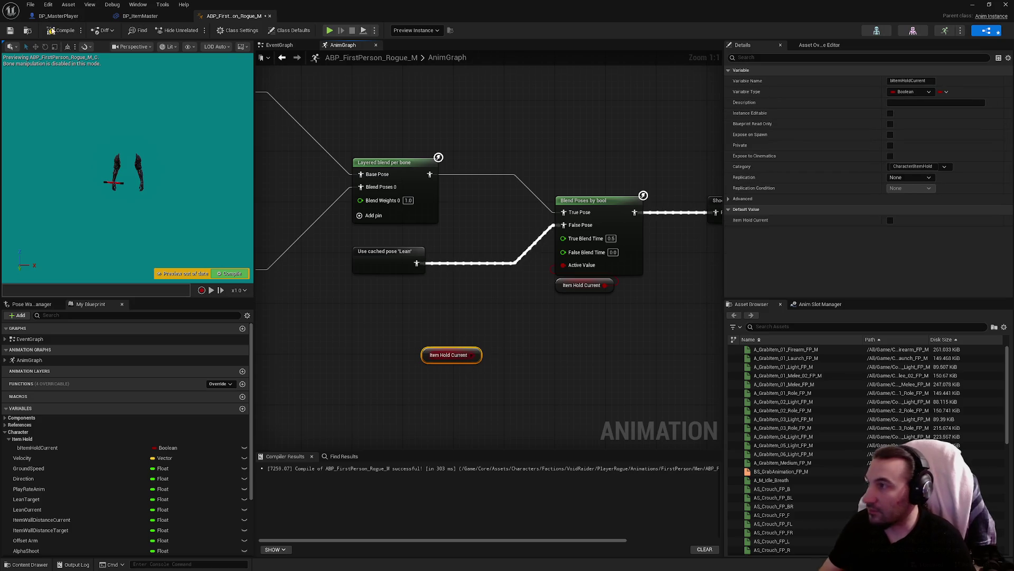
{"action": "key", "text": "Delete"}
{"action": "left_click", "coordinate": [63, 30]}
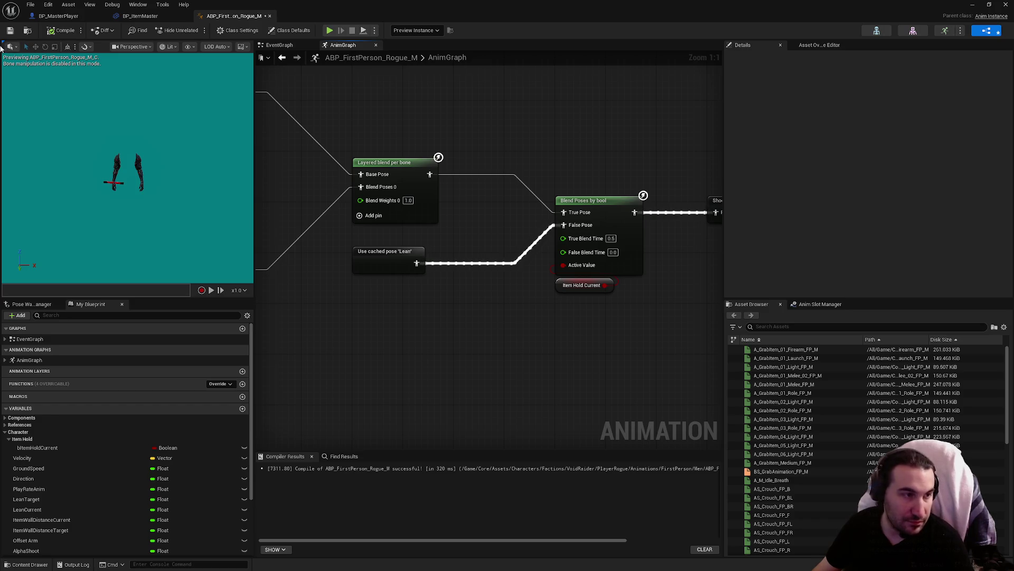
{"action": "key", "text": "ctrl+s"}
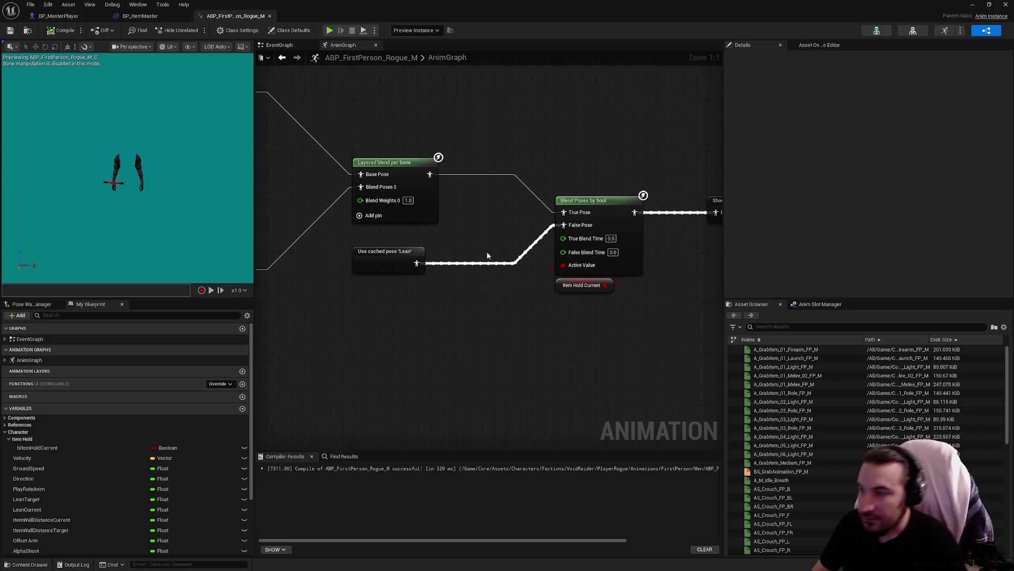
{"action": "scroll", "coordinate": [487, 252], "scroll_direction": "down", "scroll_amount": 5}
{"action": "scroll", "coordinate": [445, 262], "scroll_direction": "up", "scroll_amount": 3}
{"action": "scroll", "coordinate": [444, 262], "scroll_direction": "up", "scroll_amount": 2}
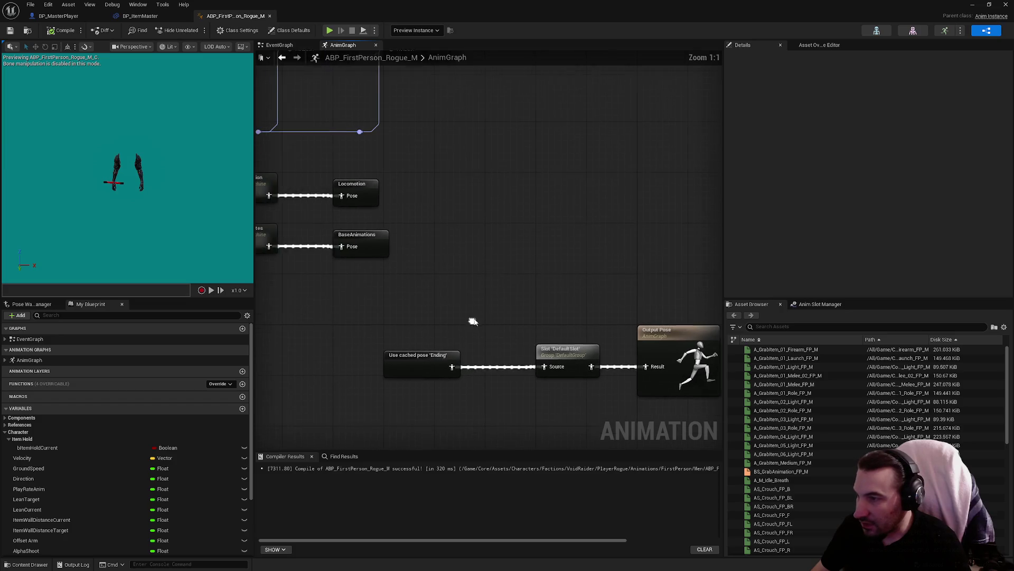
{"action": "right_click", "coordinate": [465, 290]}
{"action": "type", "text": "statemachien"}
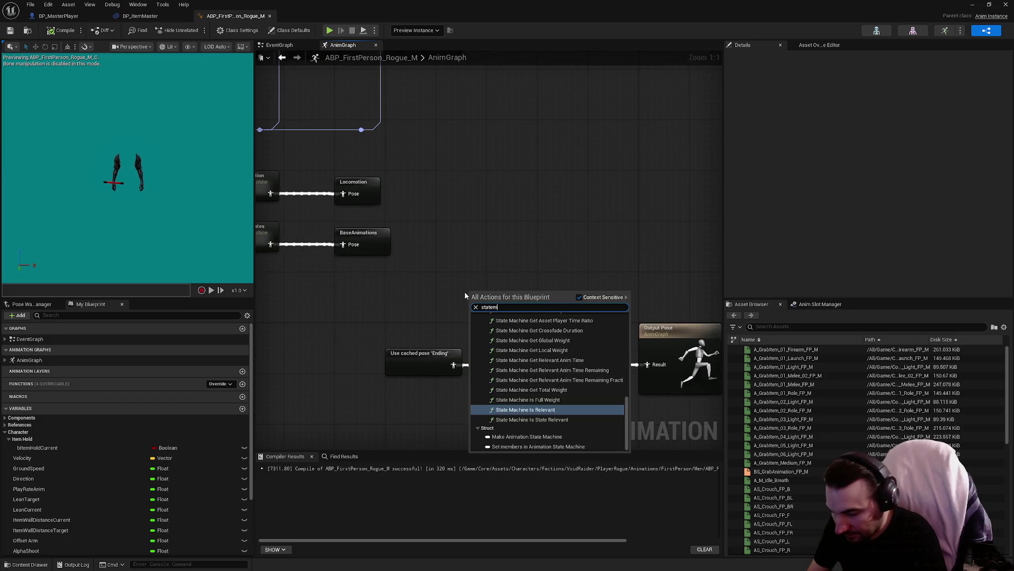
{"action": "key", "text": "BackSpace"}
{"action": "key", "text": "BackSpace"}
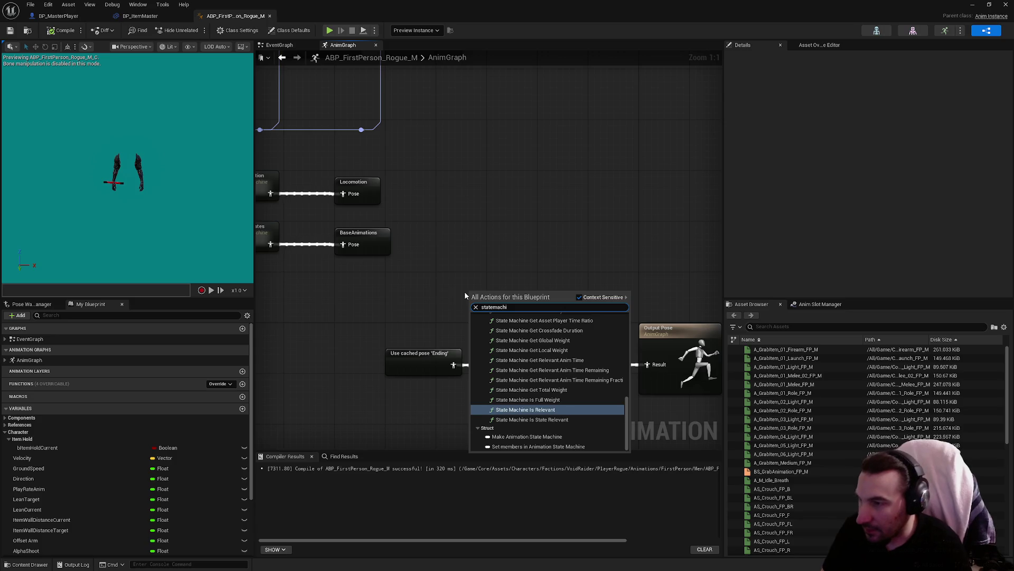
{"action": "scroll", "coordinate": [597, 371], "scroll_direction": "down", "scroll_amount": 3}
{"action": "scroll", "coordinate": [592, 375], "scroll_direction": "up", "scroll_amount": 5}
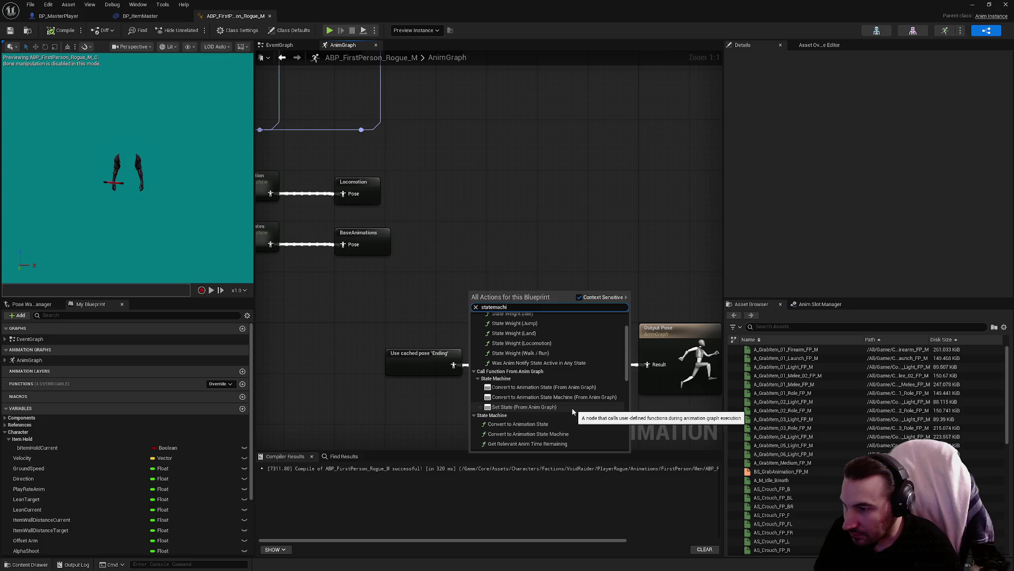
{"action": "scroll", "coordinate": [571, 403], "scroll_direction": "up", "scroll_amount": 2}
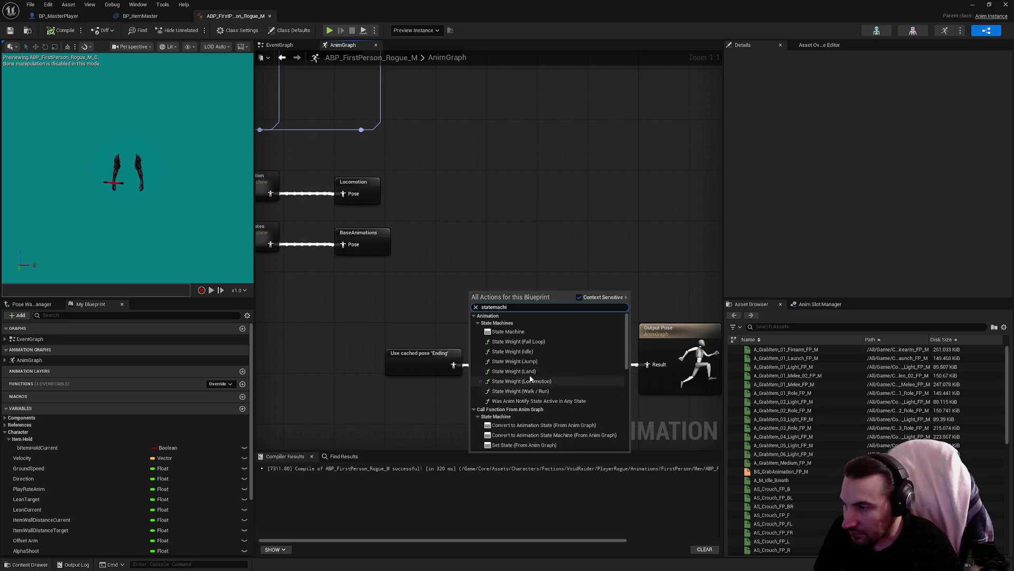
{"action": "left_click", "coordinate": [508, 331]}
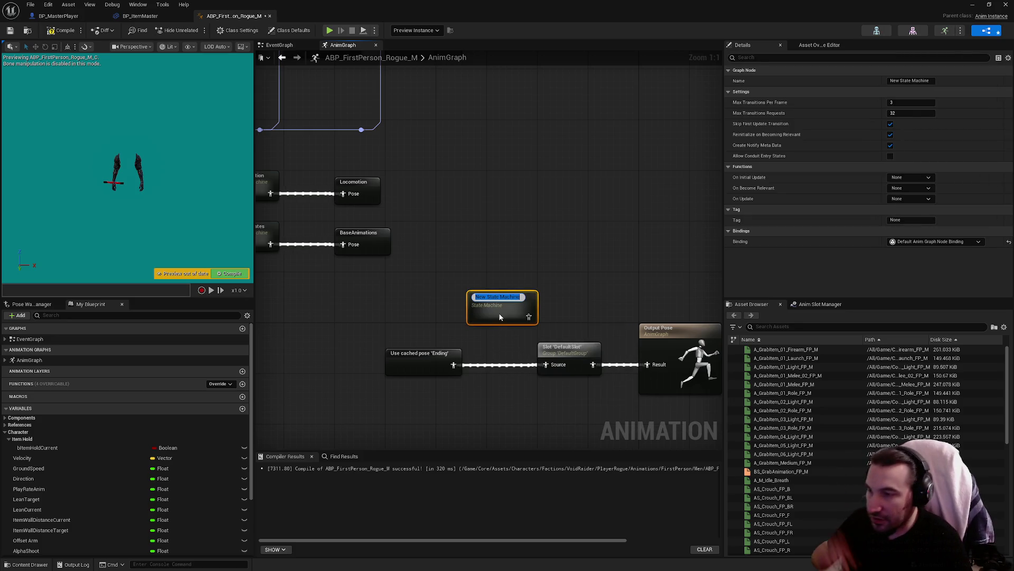
{"action": "left_click", "coordinate": [500, 316]}
{"action": "left_click_drag", "start_coordinate": [502, 310], "coordinate": [509, 286]}
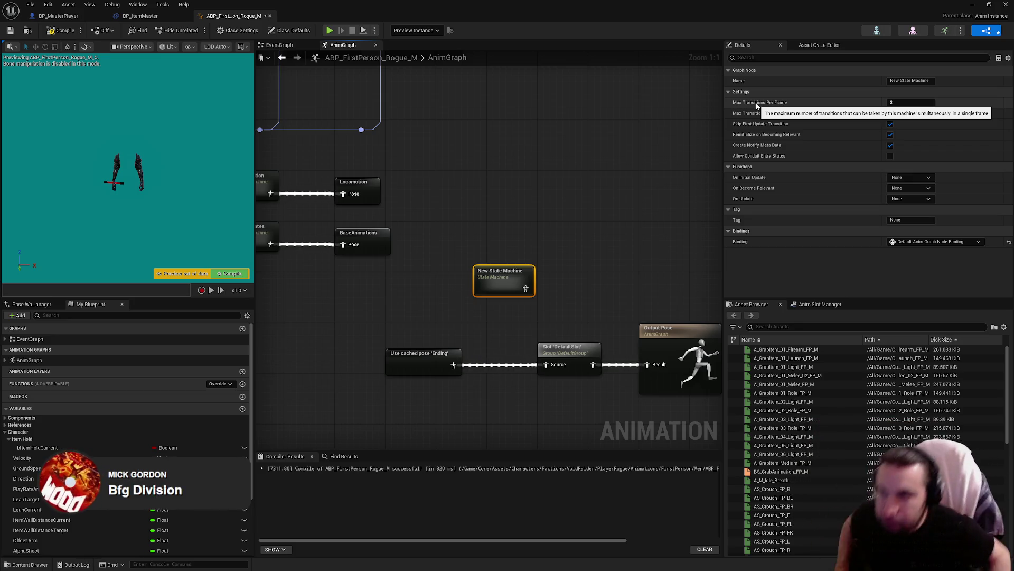
{"action": "left_click_drag", "start_coordinate": [469, 212], "coordinate": [489, 239]}
{"action": "left_click", "coordinate": [525, 276]}
{"action": "key", "text": "Delete"}
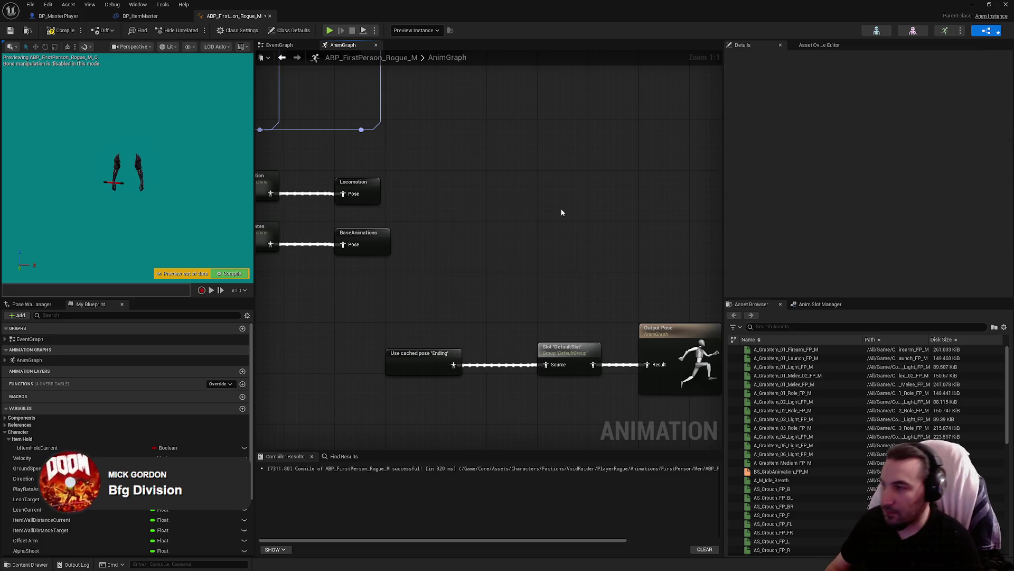
{"action": "scroll", "coordinate": [552, 220], "scroll_direction": "down", "scroll_amount": 2}
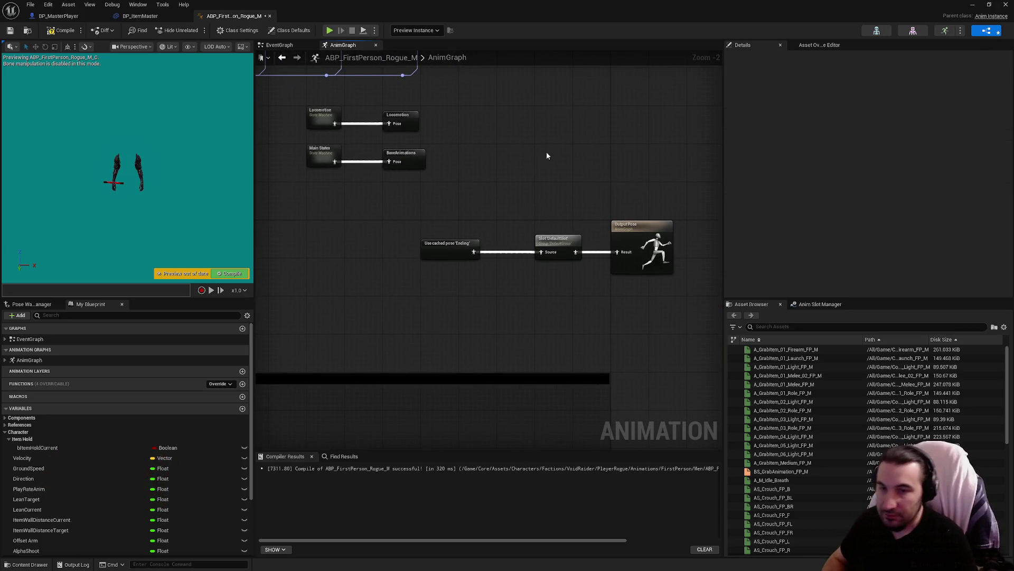
Pan to the Blend Poses by bool node and select it to view its Details.
{"action": "left_click_drag", "start_coordinate": [546, 151], "coordinate": [585, 198]}
{"action": "left_click", "coordinate": [614, 282]}
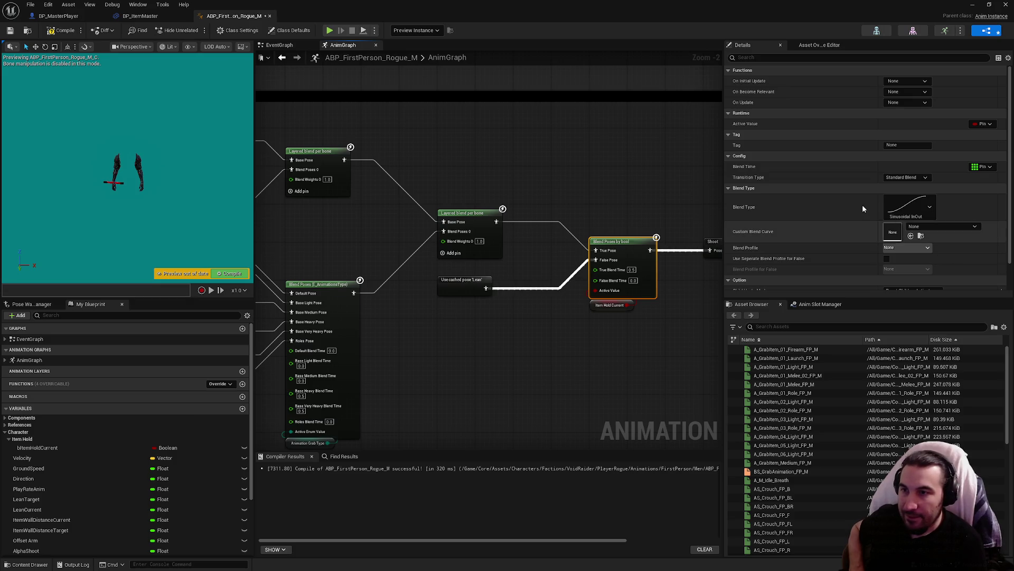
{"action": "scroll", "coordinate": [788, 168], "scroll_direction": "down", "scroll_amount": 2}
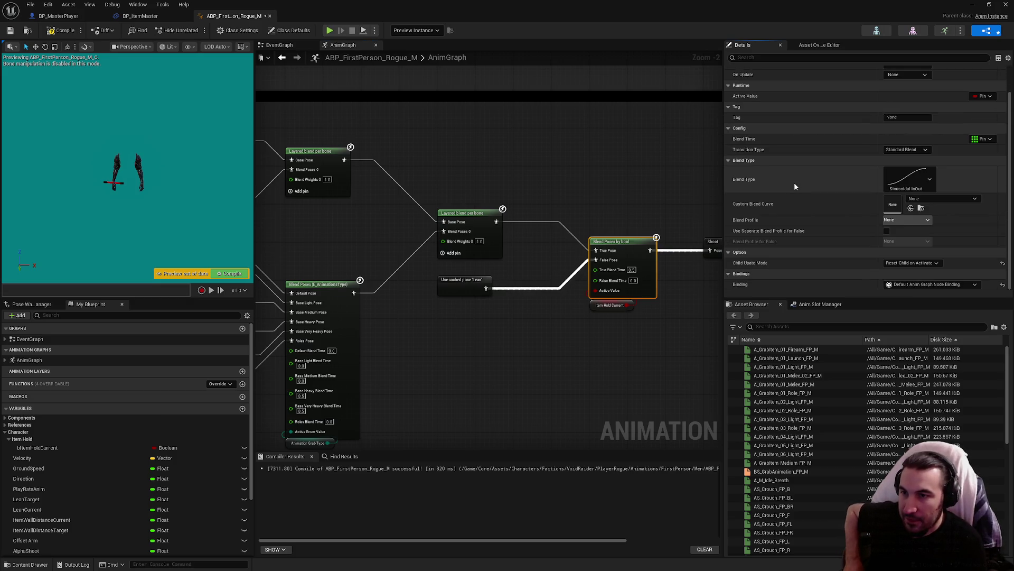
{"action": "scroll", "coordinate": [794, 183], "scroll_direction": "up", "scroll_amount": 2}
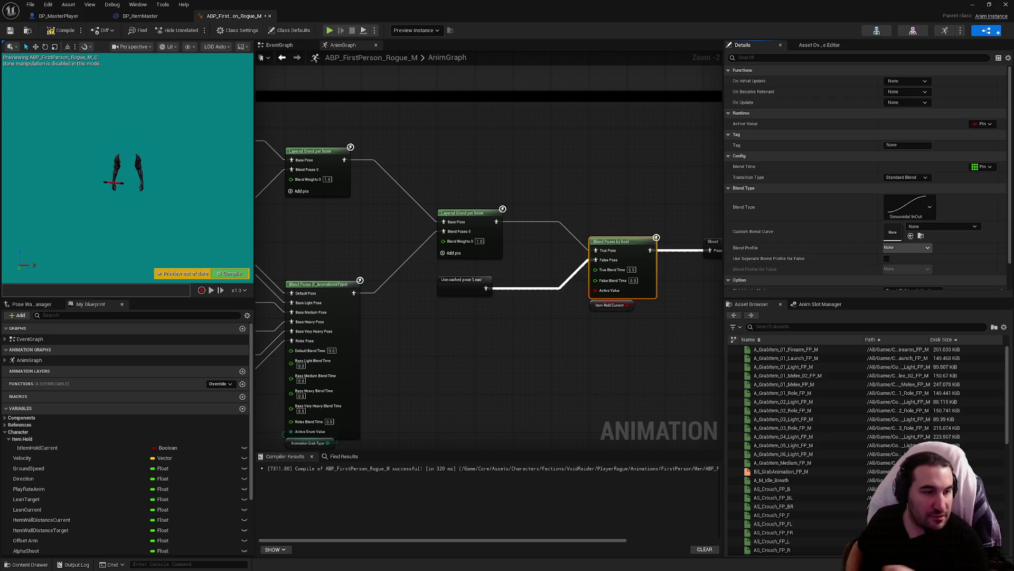
{"action": "right_click", "coordinate": [506, 384]}
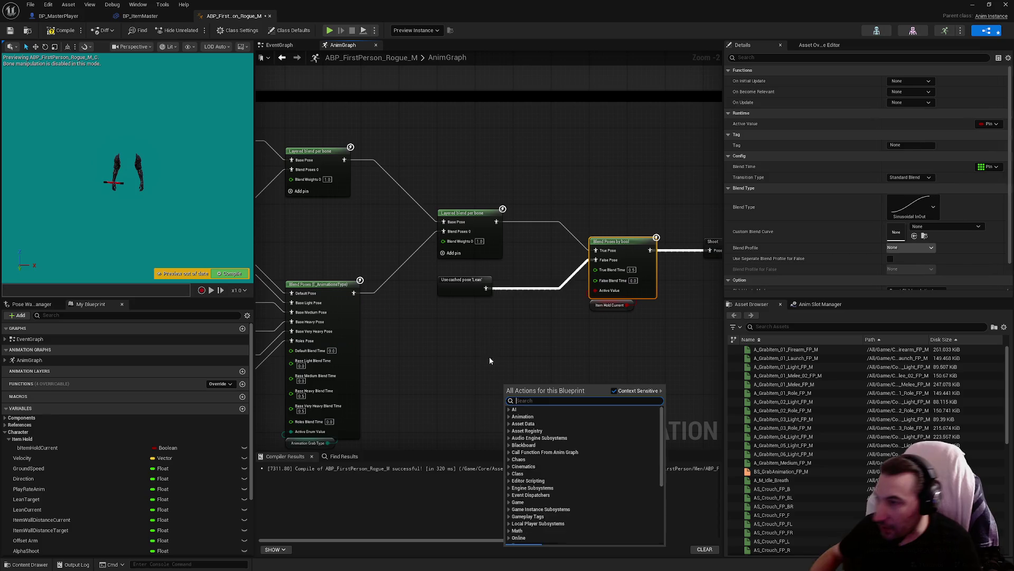
{"action": "left_click", "coordinate": [446, 295]}
{"action": "left_click_drag", "start_coordinate": [471, 324], "coordinate": [432, 312]}
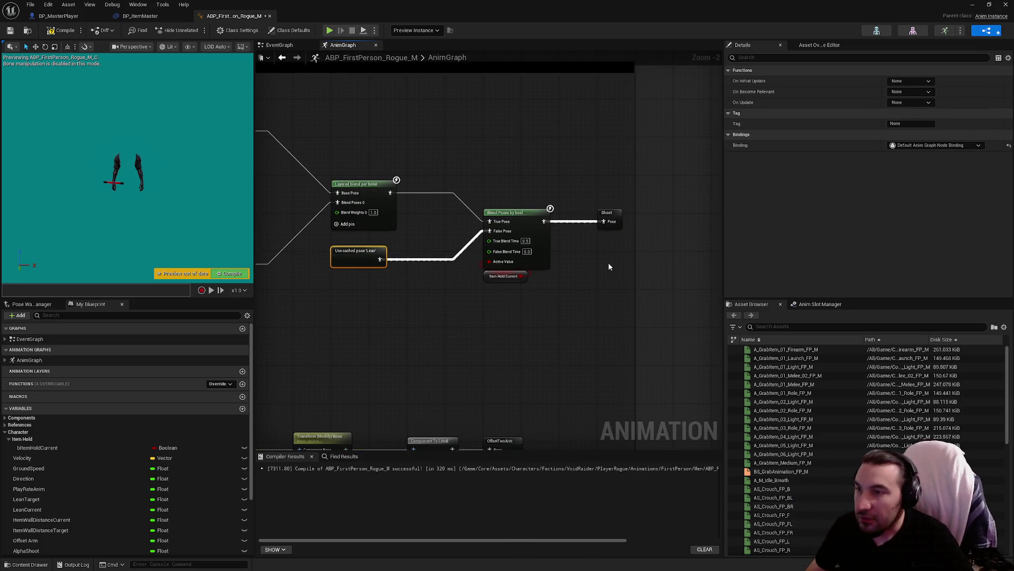
{"action": "left_click", "coordinate": [608, 218]}
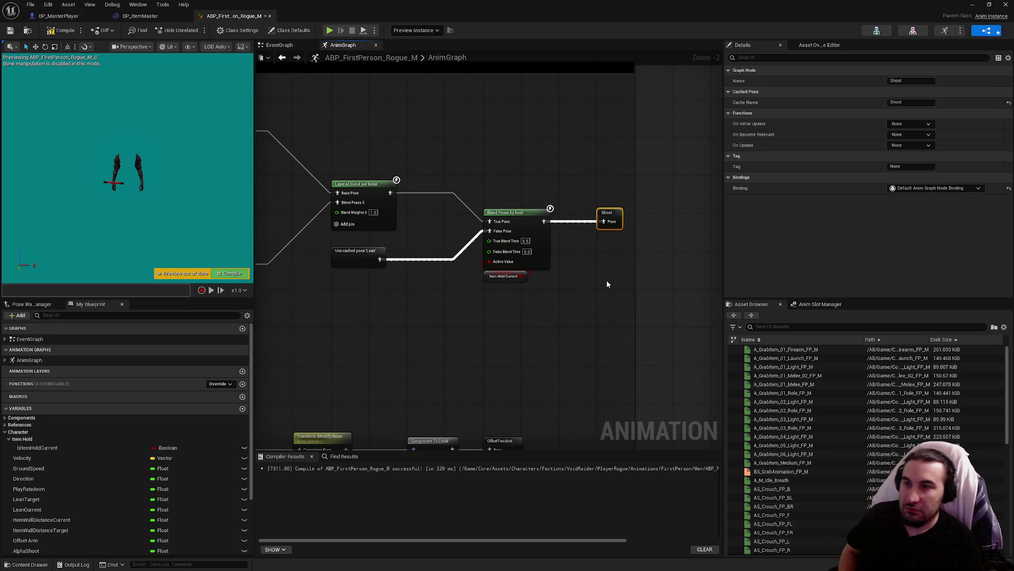
{"action": "left_click", "coordinate": [606, 280]}
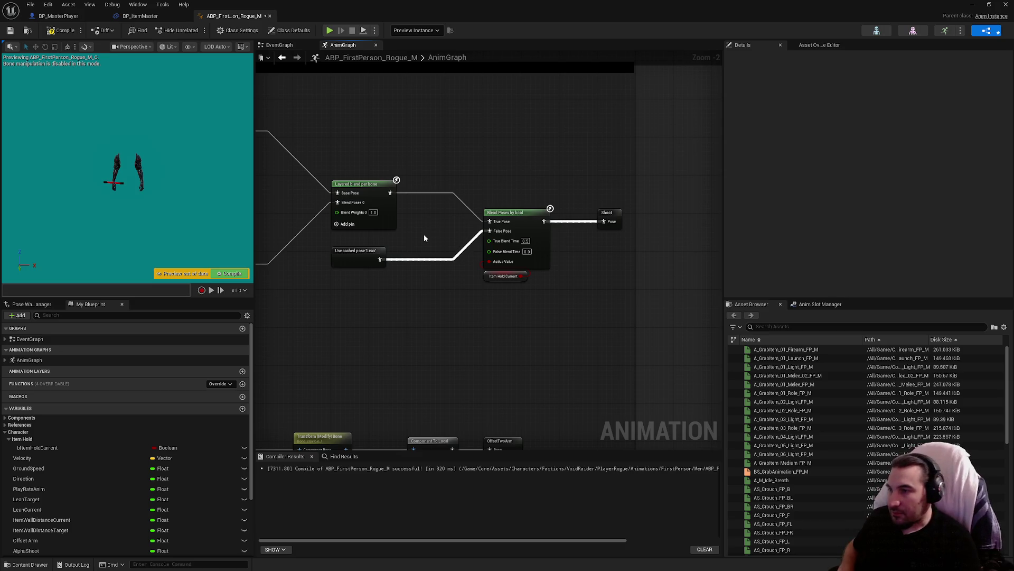
{"action": "scroll", "coordinate": [424, 238], "scroll_direction": "down", "scroll_amount": 5}
{"action": "scroll", "coordinate": [534, 167], "scroll_direction": "up", "scroll_amount": 5}
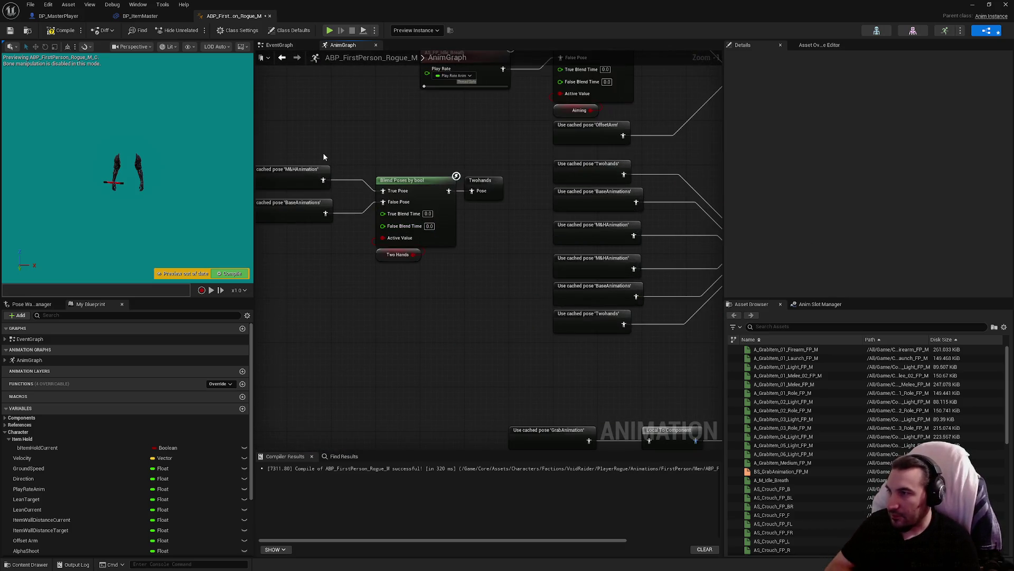
{"action": "left_click", "coordinate": [538, 247]}
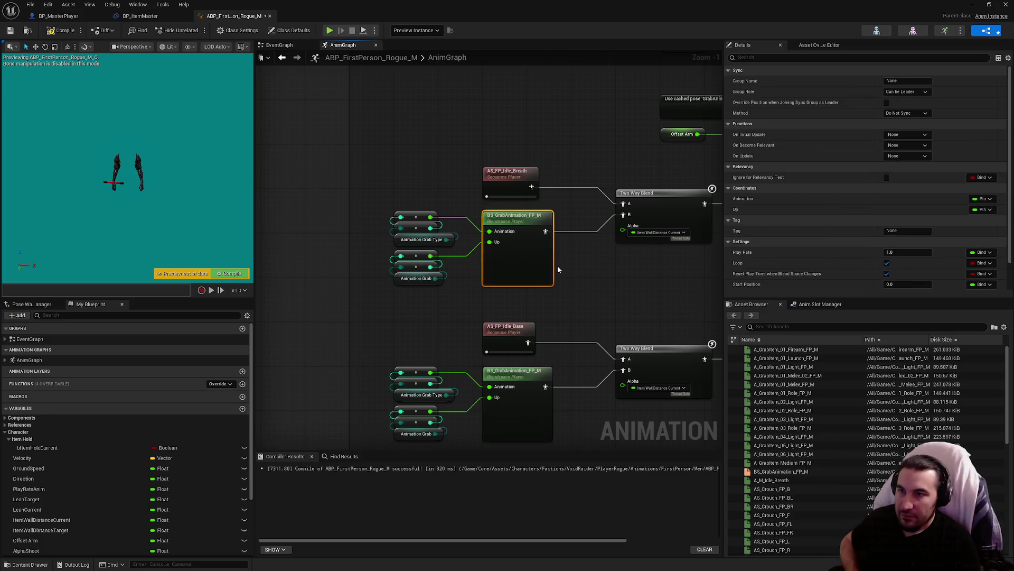
{"action": "scroll", "coordinate": [855, 239], "scroll_direction": "down", "scroll_amount": 2}
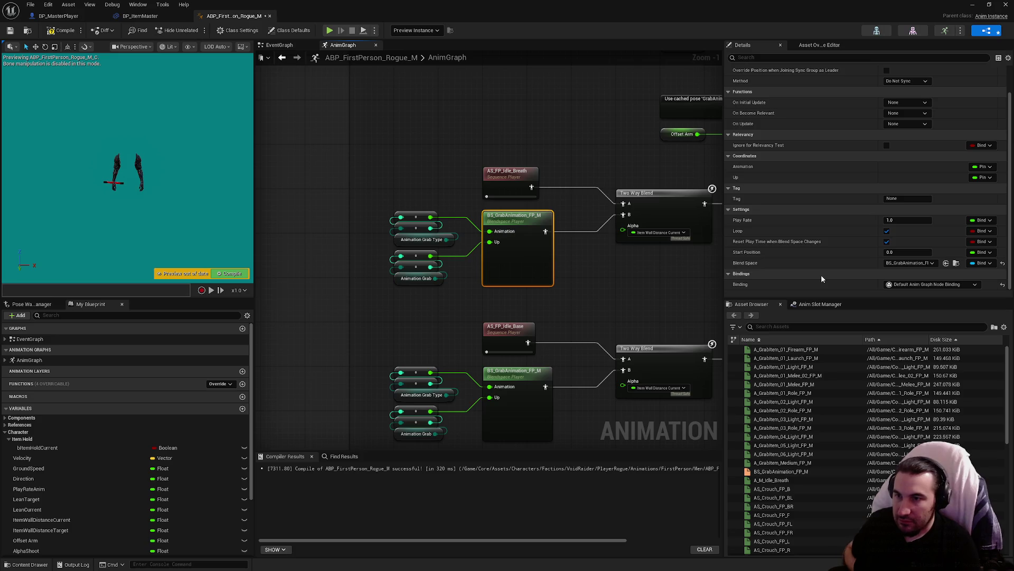
{"action": "scroll", "coordinate": [792, 249], "scroll_direction": "up", "scroll_amount": 2}
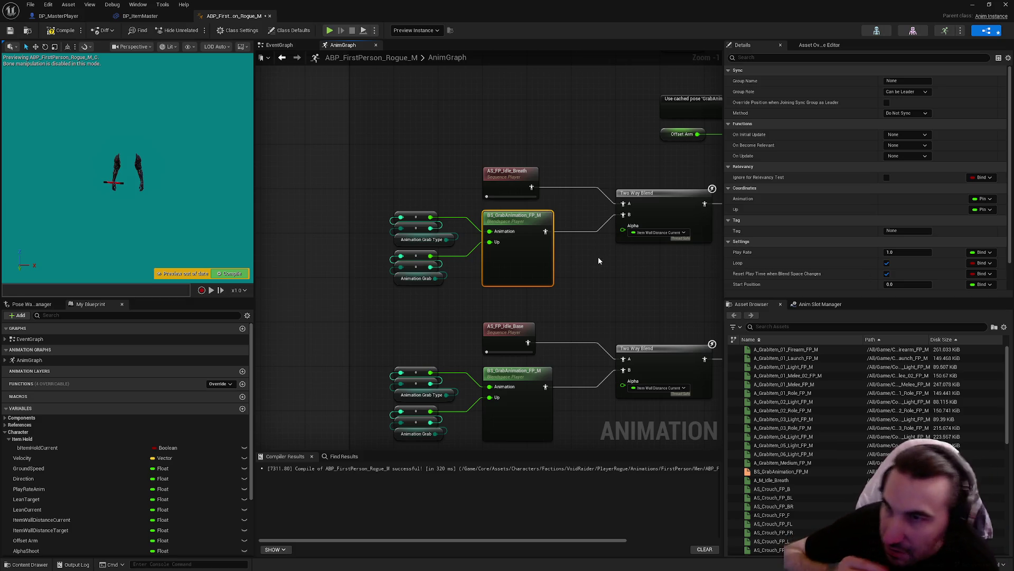
{"action": "left_click_drag", "start_coordinate": [600, 258], "coordinate": [480, 222]}
{"action": "scroll", "coordinate": [479, 222], "scroll_direction": "down", "scroll_amount": 4}
{"action": "scroll", "coordinate": [507, 134], "scroll_direction": "up", "scroll_amount": 4}
{"action": "left_click", "coordinate": [557, 168]}
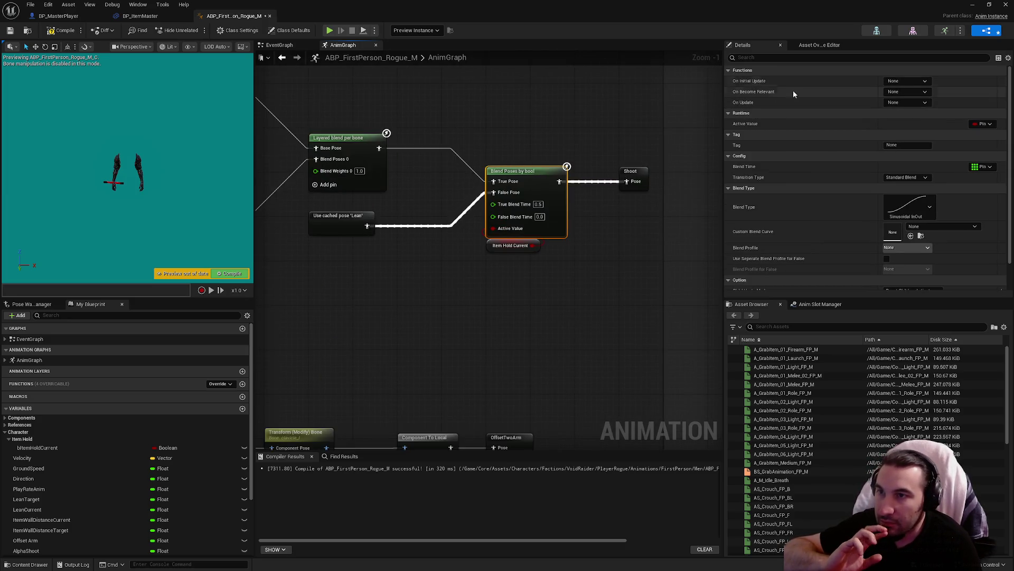
Create a new OnBecomeRelevant binding function, add then delete a bItemHoldCurrent setter, and return to AnimGraph.
{"action": "left_click", "coordinate": [907, 91]}
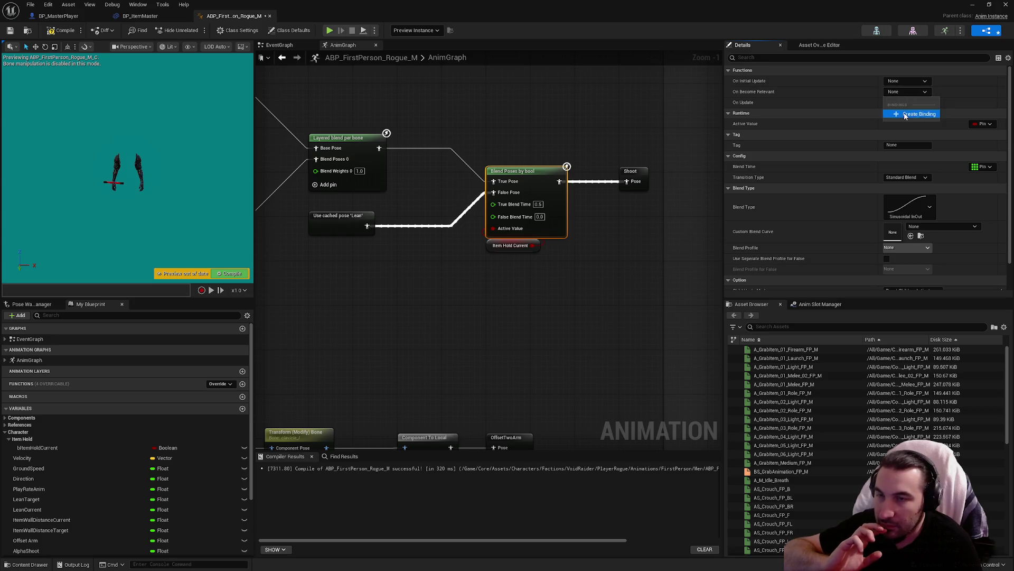
{"action": "left_click", "coordinate": [908, 115]}
{"action": "mouse_move", "coordinate": [462, 268]}
{"action": "left_mouse_down"}
{"action": "mouse_move", "coordinate": [635, 275]}
{"action": "mouse_move", "coordinate": [632, 262]}
{"action": "left_mouse_up"}
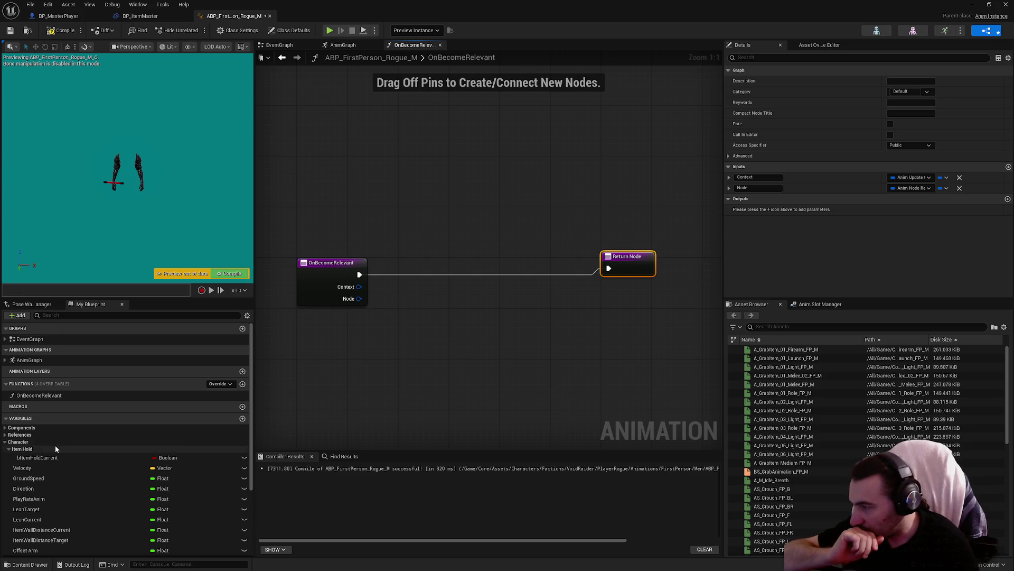
{"action": "mouse_move", "coordinate": [38, 457]}
{"action": "left_mouse_down"}
{"action": "mouse_move", "coordinate": [481, 311]}
{"action": "mouse_move", "coordinate": [427, 279]}
{"action": "mouse_move", "coordinate": [433, 272]}
{"action": "mouse_move", "coordinate": [359, 275]}
{"action": "left_mouse_up"}
{"action": "left_click", "coordinate": [505, 330]}
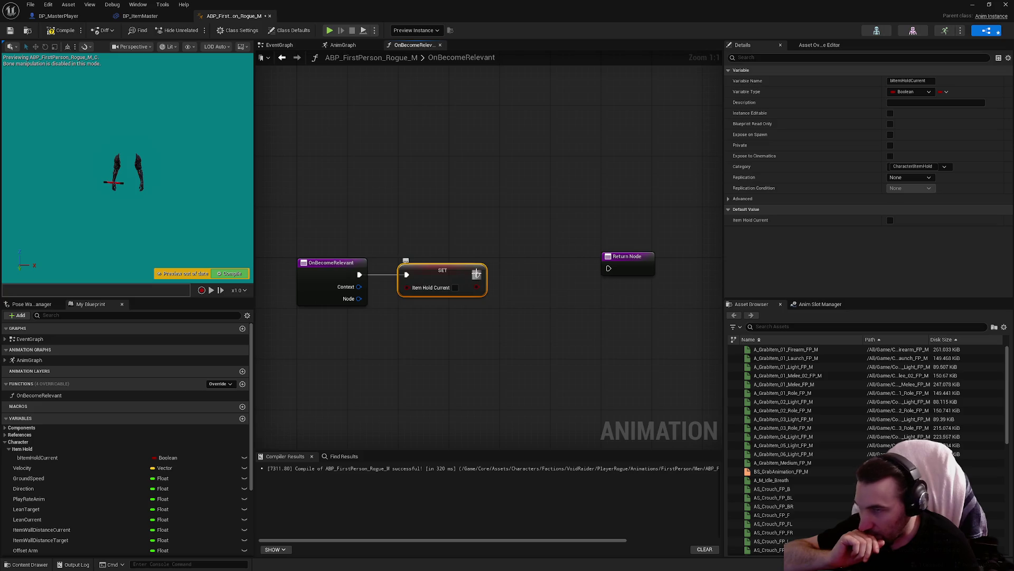
{"action": "key", "text": "Delete"}
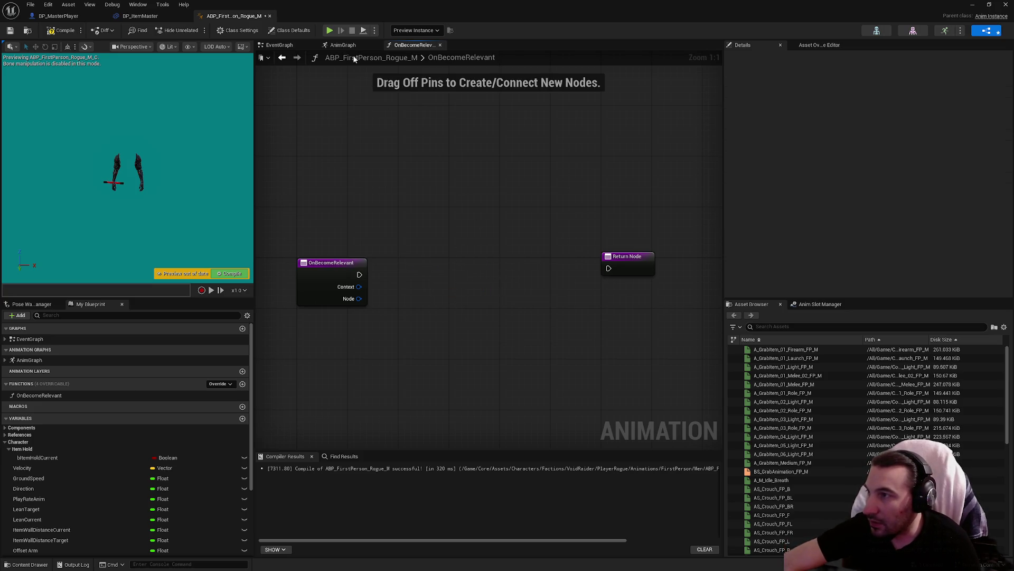
{"action": "left_click", "coordinate": [343, 45]}
Promote the bool blend's True Blend Time pin to a new variable and tidy the variable nodes.
{"action": "mouse_move", "coordinate": [492, 204]}
{"action": "left_mouse_down"}
{"action": "mouse_move", "coordinate": [641, 222]}
{"action": "mouse_move", "coordinate": [433, 256]}
{"action": "left_mouse_up"}
{"action": "left_click", "coordinate": [460, 289]}
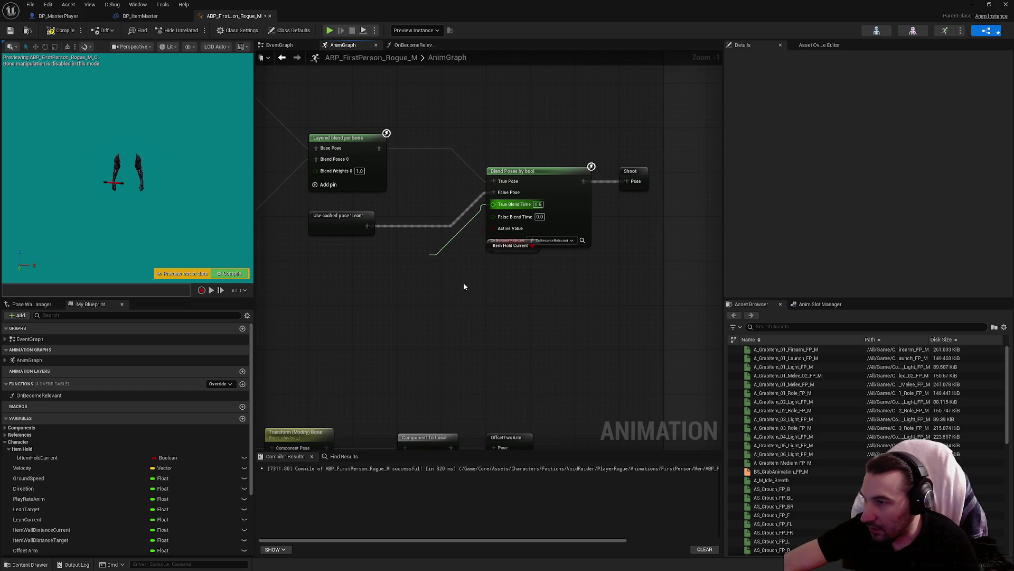
{"action": "left_click", "coordinate": [493, 255]}
{"action": "mouse_move", "coordinate": [508, 245]}
{"action": "left_mouse_down"}
{"action": "mouse_move", "coordinate": [436, 240]}
{"action": "mouse_move", "coordinate": [442, 267]}
{"action": "mouse_move", "coordinate": [444, 256]}
{"action": "mouse_move", "coordinate": [408, 260]}
{"action": "left_mouse_up"}
{"action": "left_click", "coordinate": [436, 268], "text": "shift"}
{"action": "left_click", "coordinate": [420, 245]}
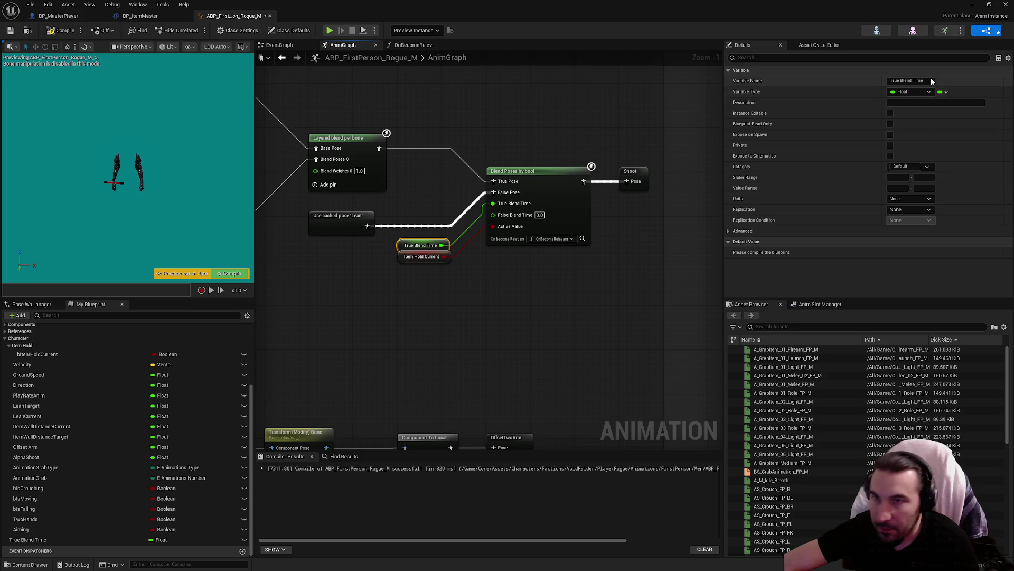
Rename the new variable to BlendItemHold and recompile the animation blueprint.
{"action": "left_click", "coordinate": [931, 80]}
{"action": "type", "text": "B"}
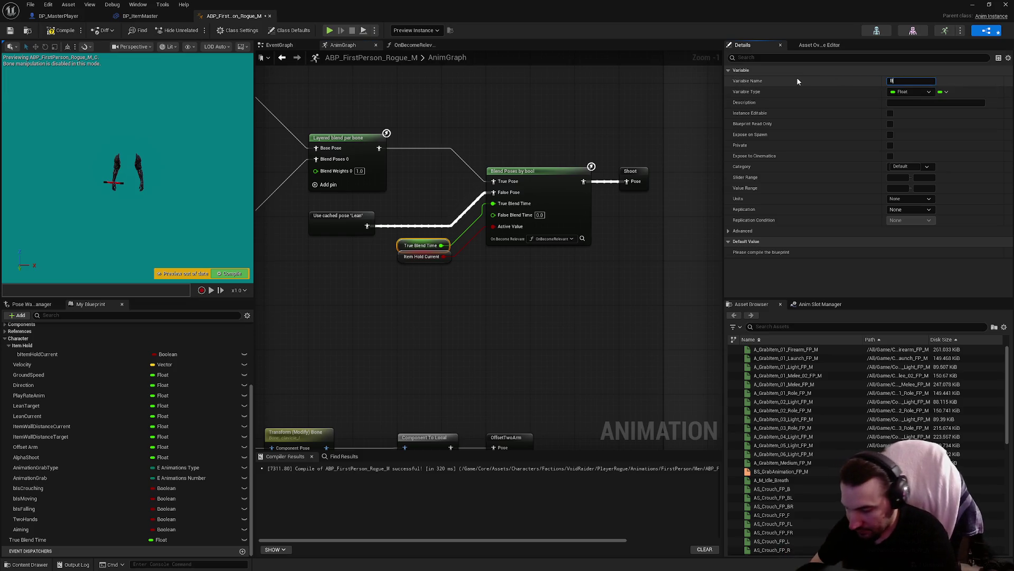
{"action": "type", "text": "lendItem"}
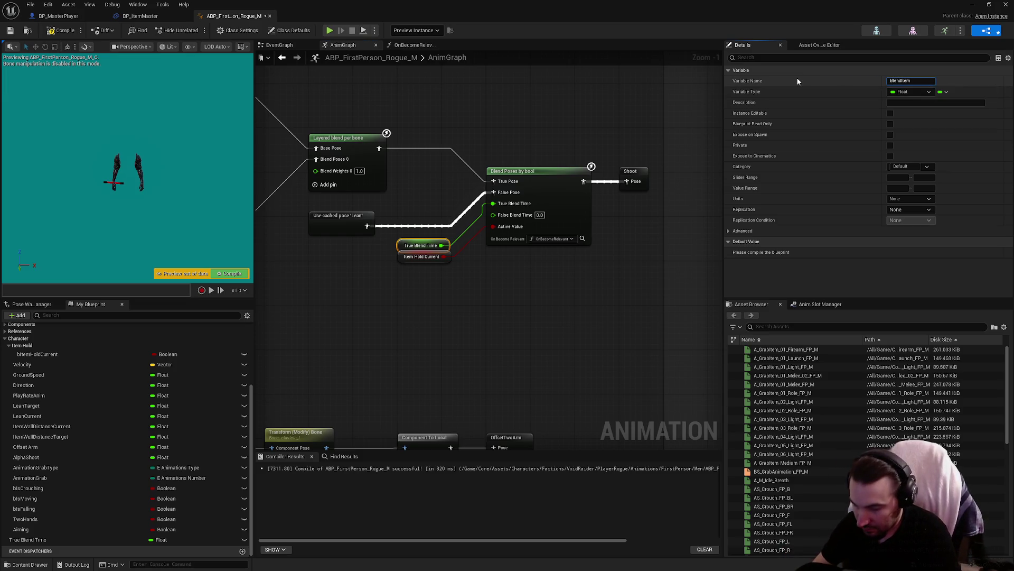
{"action": "type", "text": "Hold"}
{"action": "key", "text": "Return"}
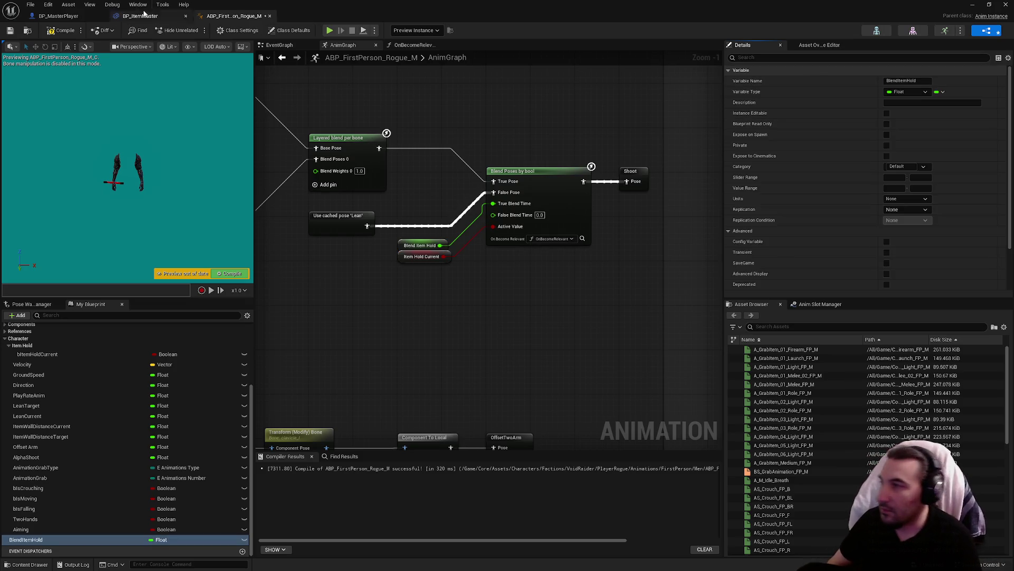
{"action": "left_click", "coordinate": [54, 33]}
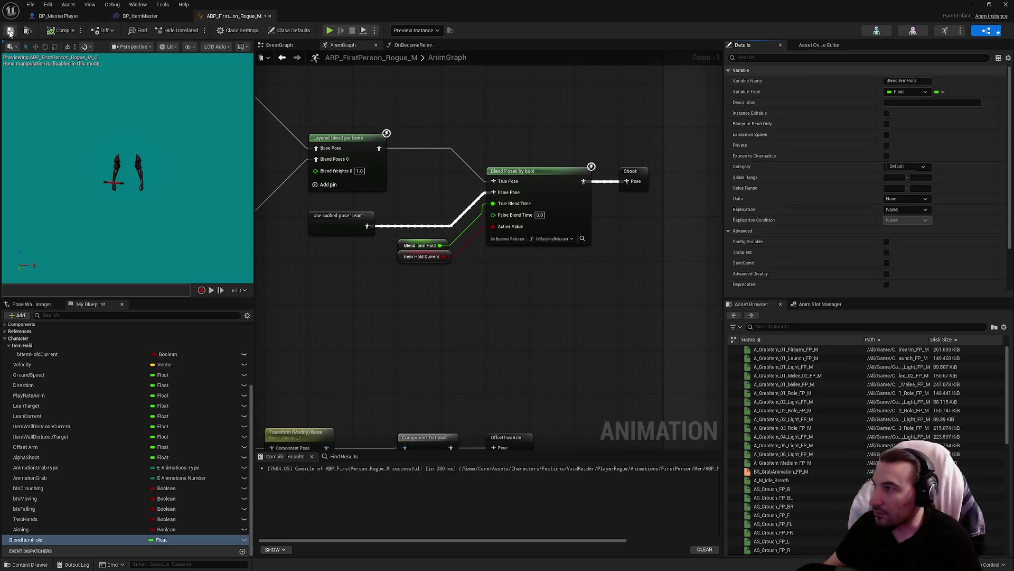
{"action": "scroll", "coordinate": [898, 349], "scroll_direction": "down", "scroll_amount": 3}
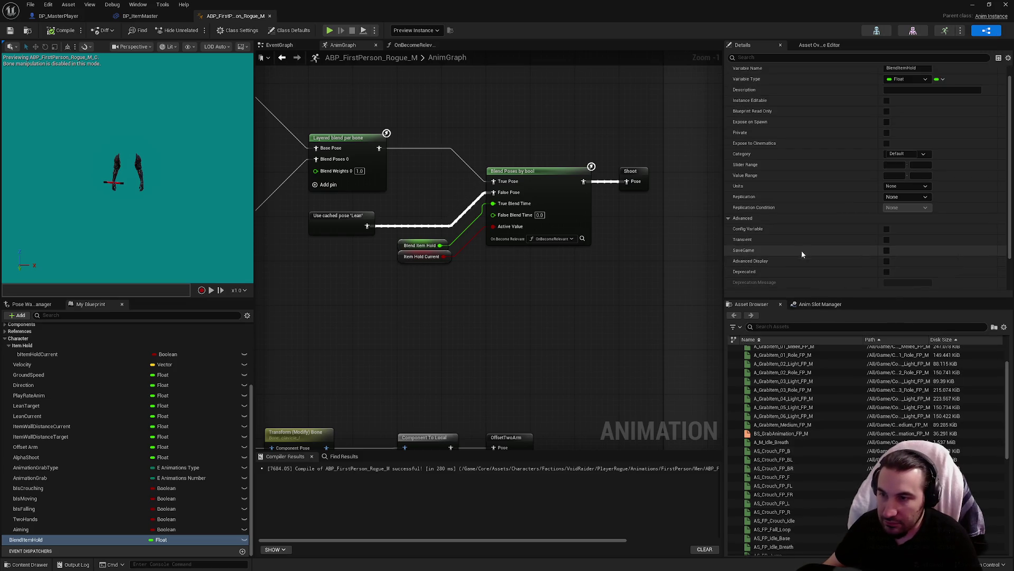
{"action": "scroll", "coordinate": [730, 222], "scroll_direction": "down", "scroll_amount": 1}
{"action": "left_click", "coordinate": [729, 220]}
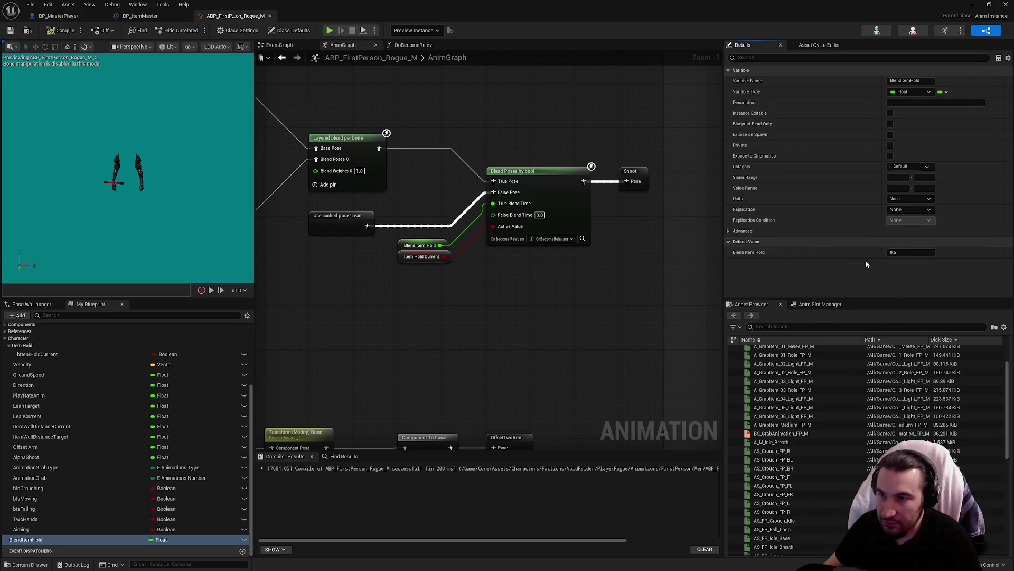
In OnBecomeRelevant, add a BlendItemHold setter wired right after the entry node.
{"action": "left_click", "coordinate": [410, 242]}
{"action": "left_click", "coordinate": [406, 46]}
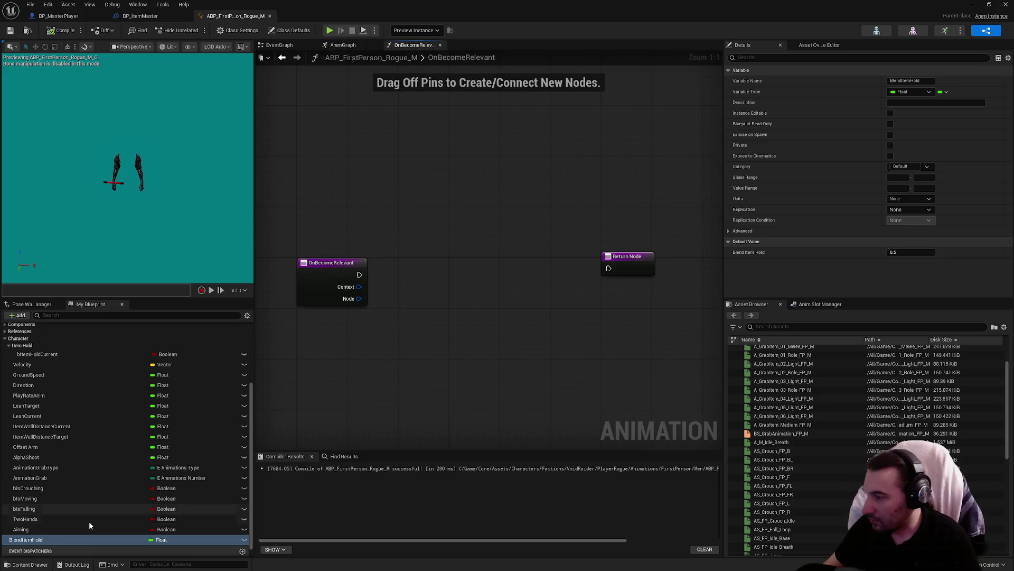
{"action": "left_click_drag", "start_coordinate": [46, 542], "coordinate": [446, 290]}
{"action": "left_click", "coordinate": [460, 300]}
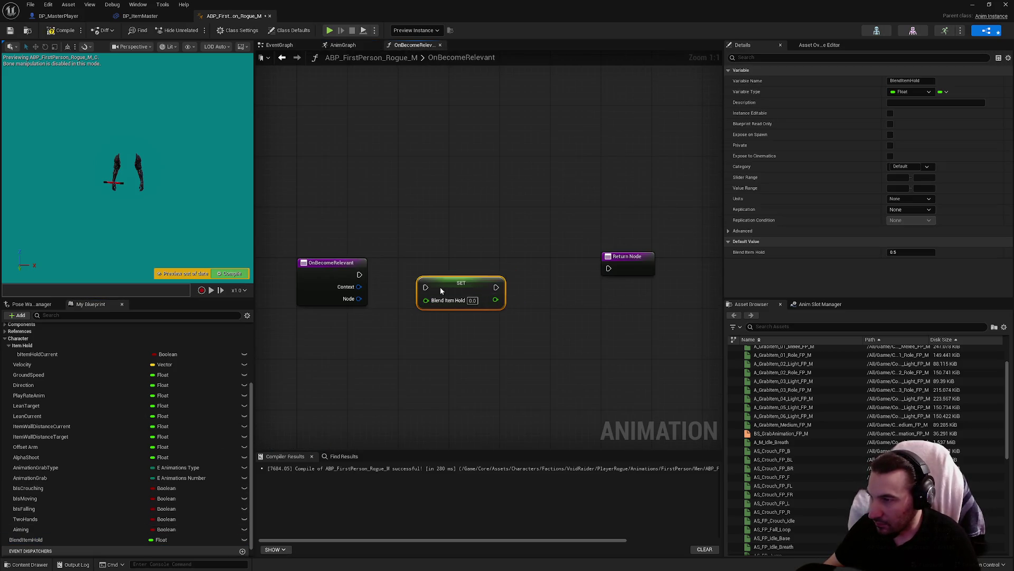
{"action": "left_click_drag", "start_coordinate": [359, 274], "coordinate": [407, 274]}
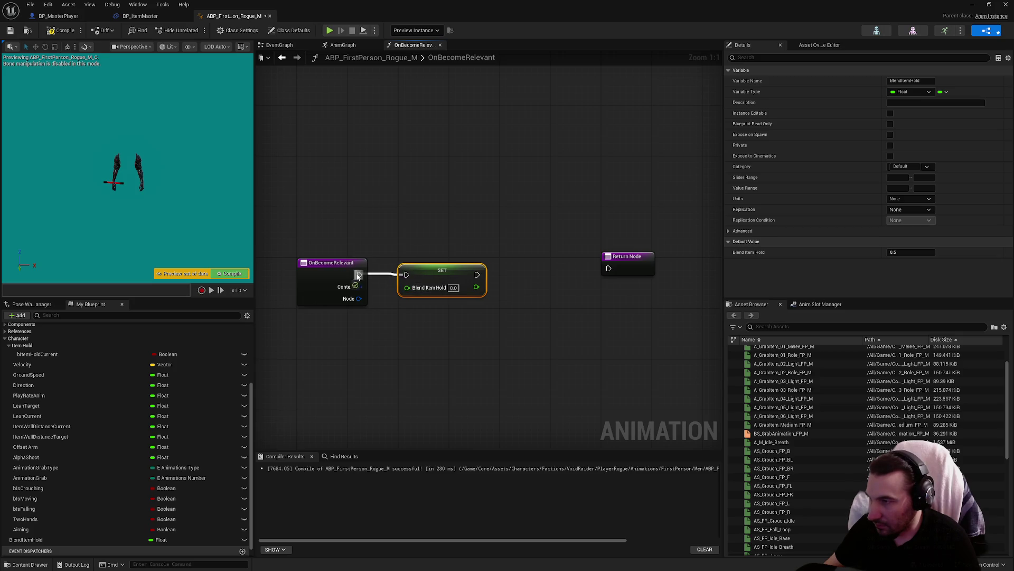
{"action": "left_click", "coordinate": [537, 338]}
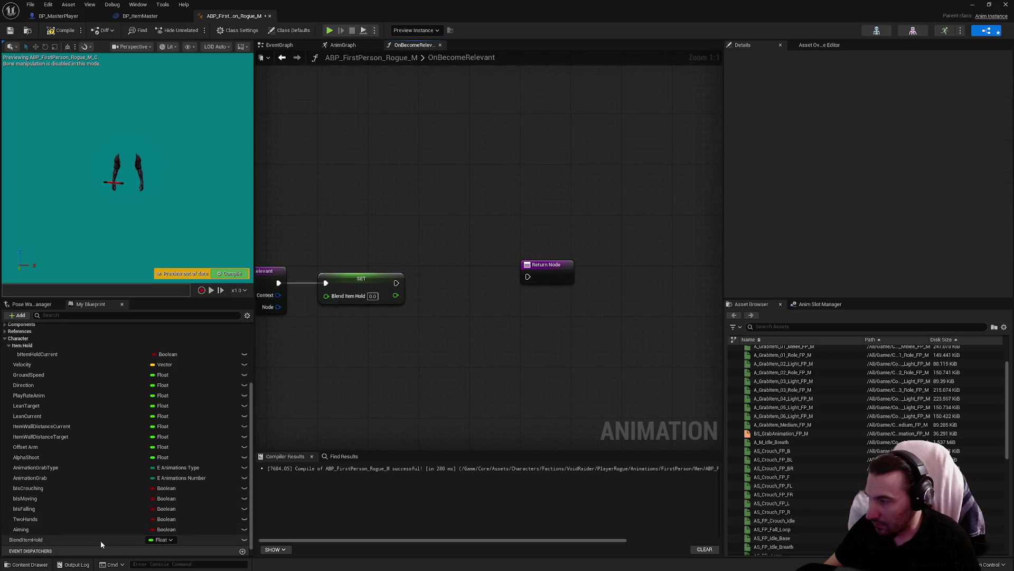
Add a second BlendItemHold setter and place it beside the first.
{"action": "mouse_move", "coordinate": [101, 540]}
{"action": "left_mouse_down"}
{"action": "mouse_move", "coordinate": [451, 312]}
{"action": "mouse_move", "coordinate": [452, 275]}
{"action": "mouse_move", "coordinate": [397, 283]}
{"action": "left_mouse_up"}
{"action": "left_click_drag", "start_coordinate": [484, 287], "coordinate": [663, 274]}
{"action": "left_click", "coordinate": [597, 292]}
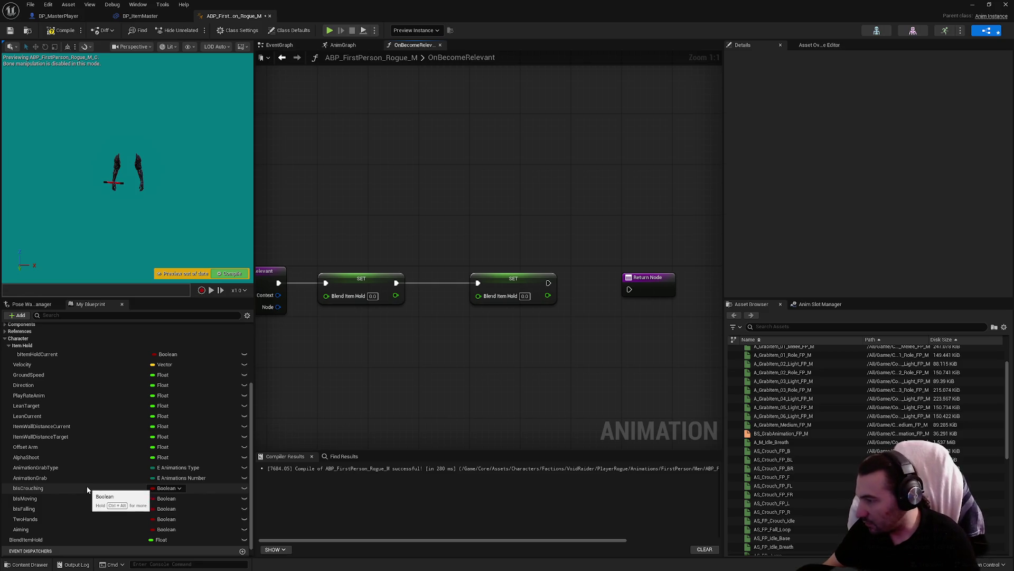
{"action": "scroll", "coordinate": [72, 518], "scroll_direction": "down", "scroll_amount": 1}
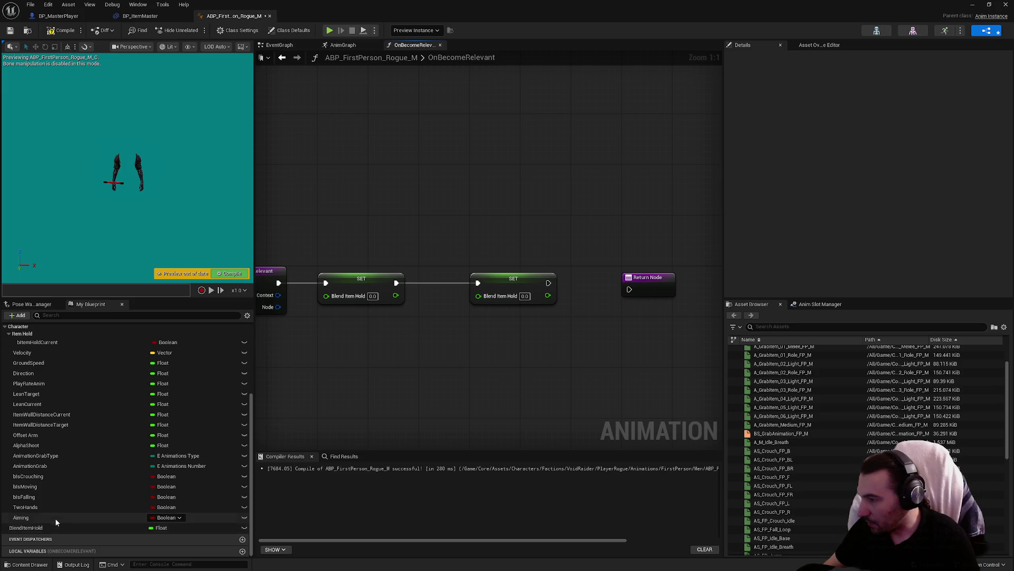
{"action": "mouse_move", "coordinate": [32, 527]}
{"action": "left_mouse_down"}
{"action": "mouse_move", "coordinate": [50, 343]}
{"action": "mouse_move", "coordinate": [373, 379]}
{"action": "left_mouse_up"}
Add an Item Hold Current setter and chain it between the entry and a Blend Item Hold setter.
{"action": "left_click", "coordinate": [421, 408]}
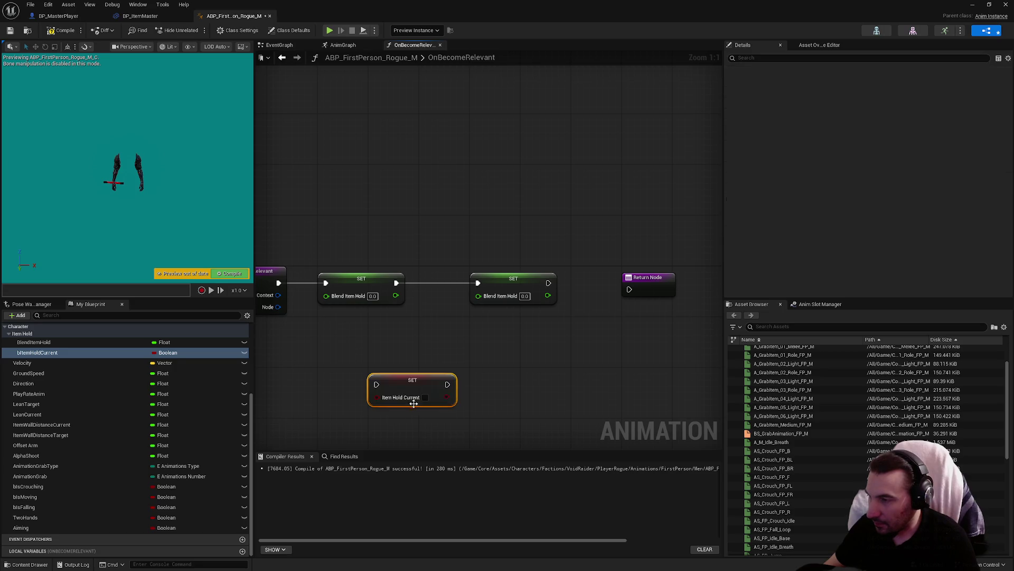
{"action": "left_click_drag", "start_coordinate": [307, 266], "coordinate": [563, 312]}
{"action": "left_click_drag", "start_coordinate": [338, 306], "coordinate": [496, 306]}
{"action": "left_click_drag", "start_coordinate": [412, 394], "coordinate": [353, 280]}
{"action": "left_click_drag", "start_coordinate": [279, 283], "coordinate": [325, 283]}
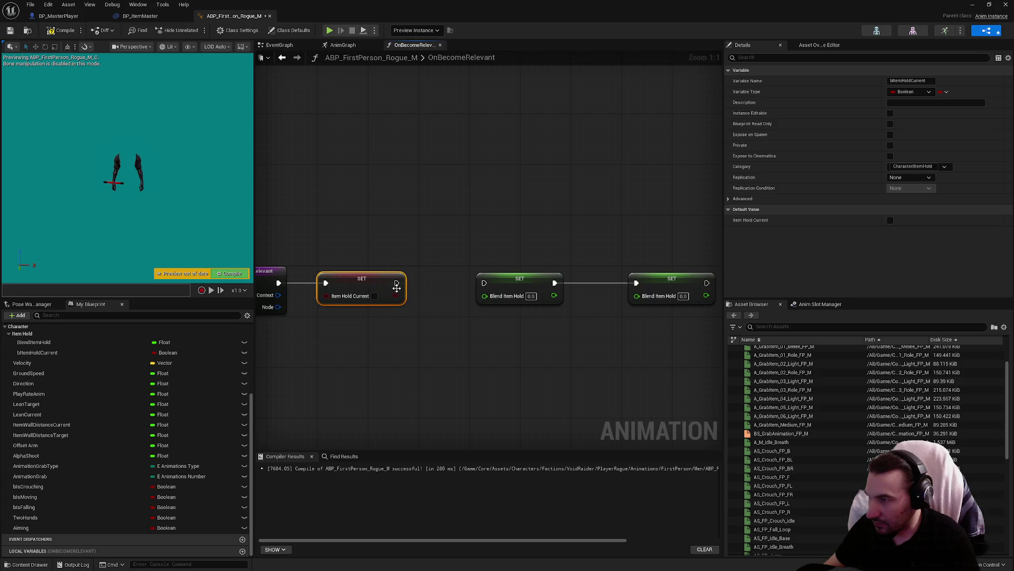
{"action": "mouse_move", "coordinate": [397, 282]}
{"action": "left_mouse_down"}
{"action": "mouse_move", "coordinate": [484, 283]}
{"action": "mouse_move", "coordinate": [463, 278]}
{"action": "left_mouse_up"}
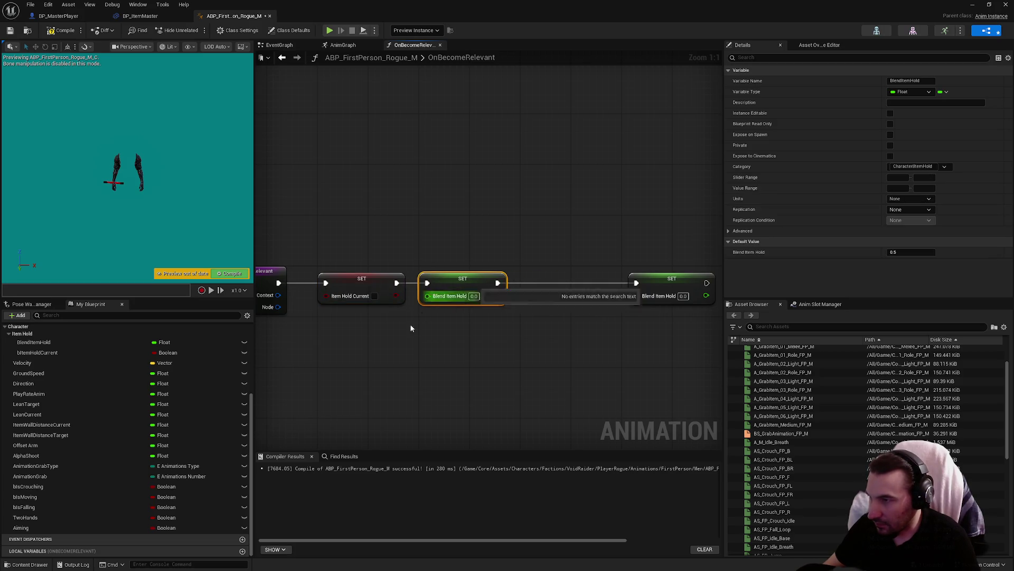
Place an Item Hold Current setter set to true before the last Blend Item Hold, valued 0.5.
{"action": "left_click", "coordinate": [365, 296]}
{"action": "key", "text": "ctrl+x"}
{"action": "key", "text": "ctrl+v"}
{"action": "mouse_move", "coordinate": [417, 324]}
{"action": "left_mouse_down"}
{"action": "mouse_move", "coordinate": [417, 288]}
{"action": "mouse_move", "coordinate": [360, 293]}
{"action": "left_mouse_up"}
{"action": "left_click_drag", "start_coordinate": [458, 290], "coordinate": [522, 286]}
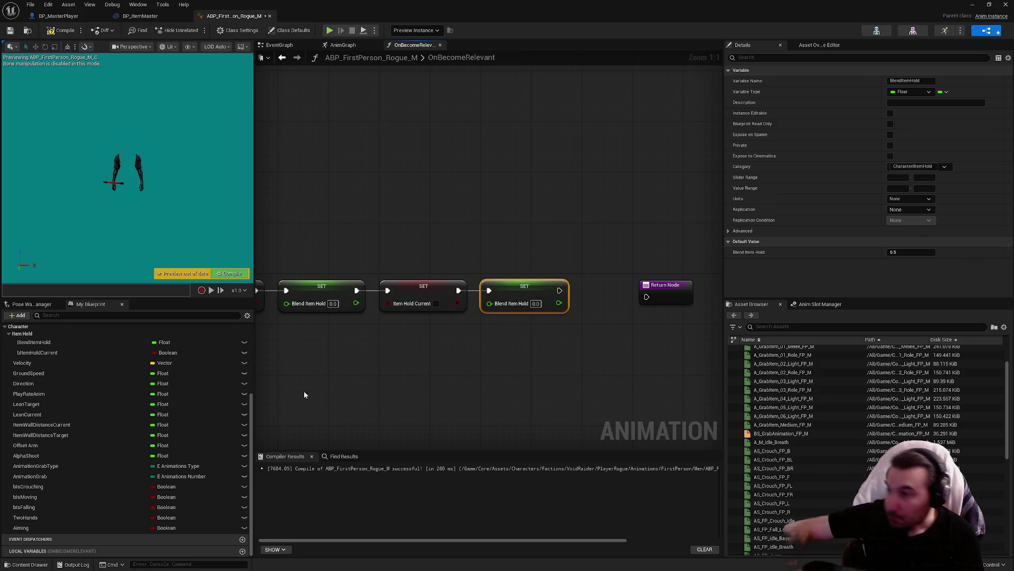
{"action": "left_click", "coordinate": [436, 303]}
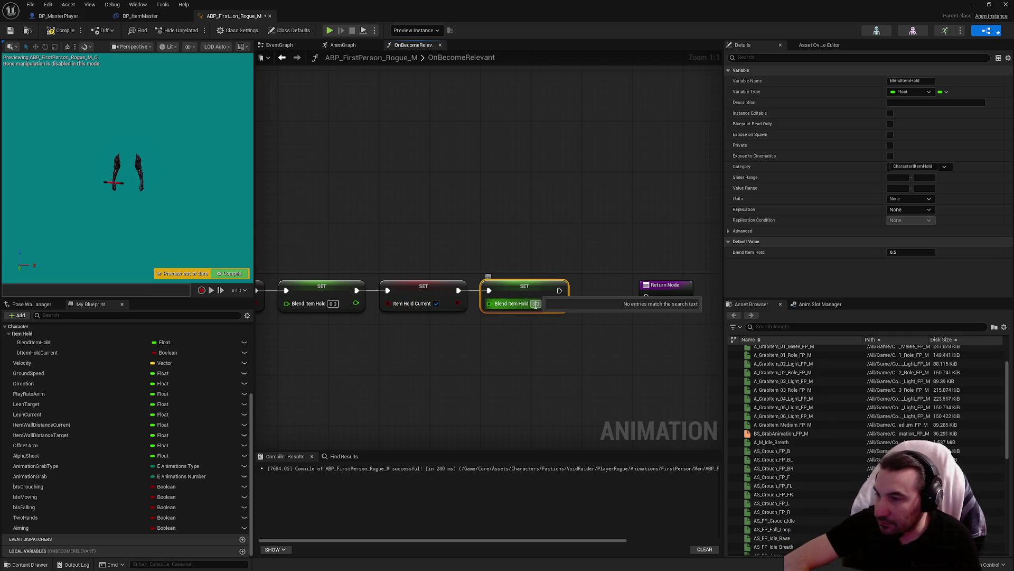
{"action": "left_click", "coordinate": [536, 303]}
{"action": "type", "text": "0.5"}
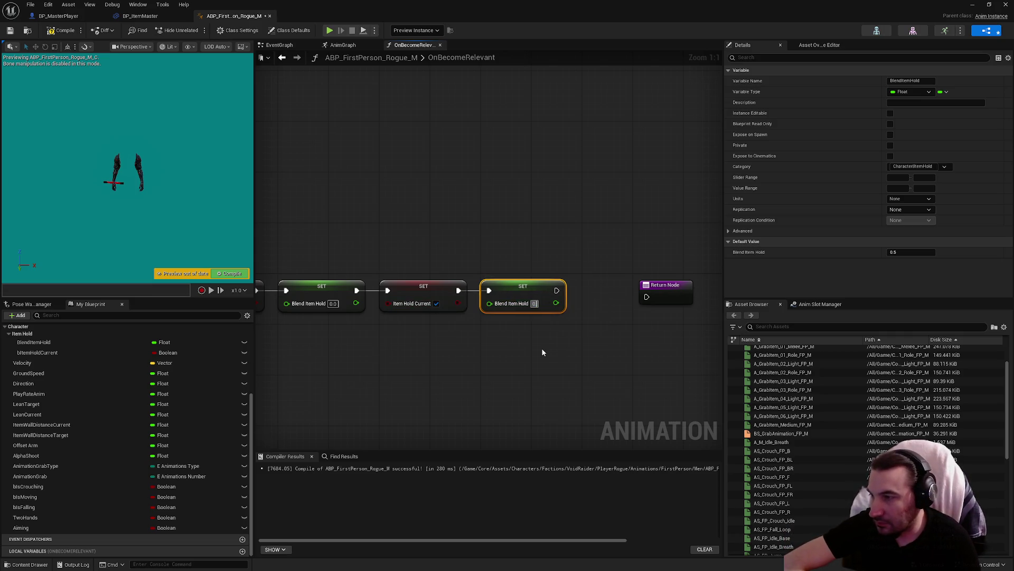
Connect the last setter to the Return Node, compile, and go back to the AnimGraph.
{"action": "left_click", "coordinate": [543, 352]}
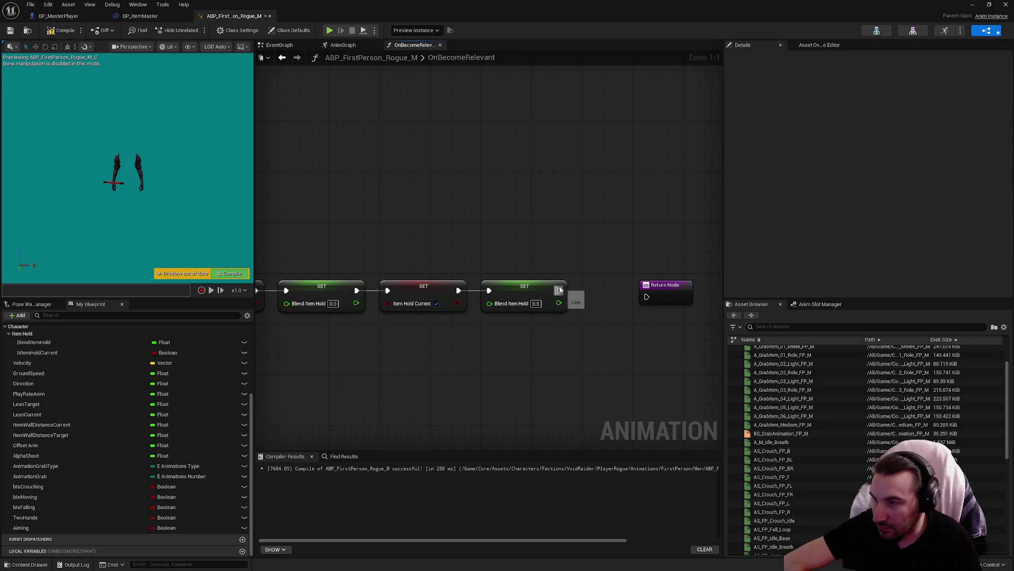
{"action": "mouse_move", "coordinate": [559, 290]}
{"action": "left_mouse_down"}
{"action": "mouse_move", "coordinate": [653, 296]}
{"action": "mouse_move", "coordinate": [670, 286]}
{"action": "mouse_move", "coordinate": [614, 286]}
{"action": "left_mouse_up"}
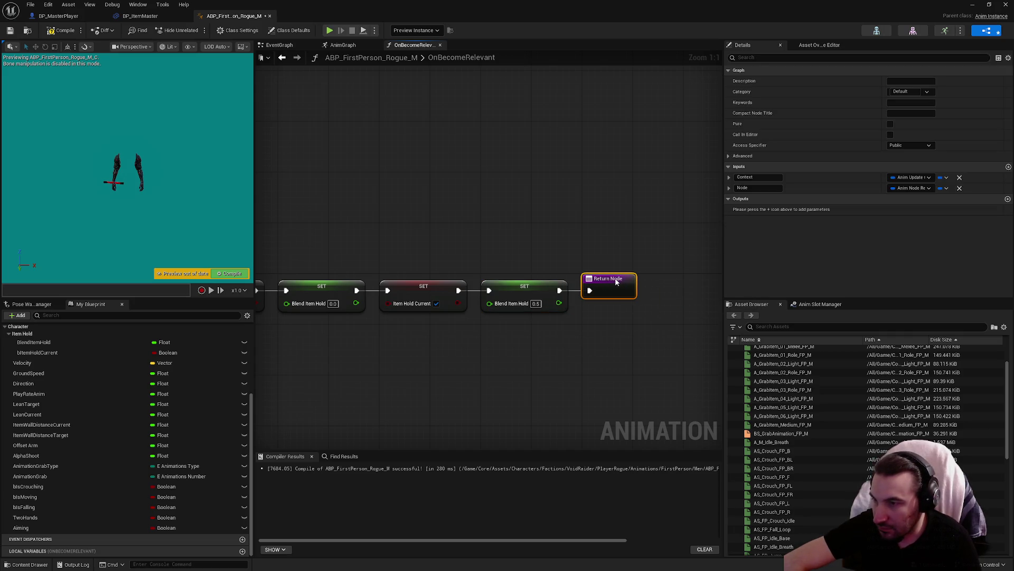
{"action": "left_click", "coordinate": [588, 329]}
{"action": "left_click", "coordinate": [61, 30]}
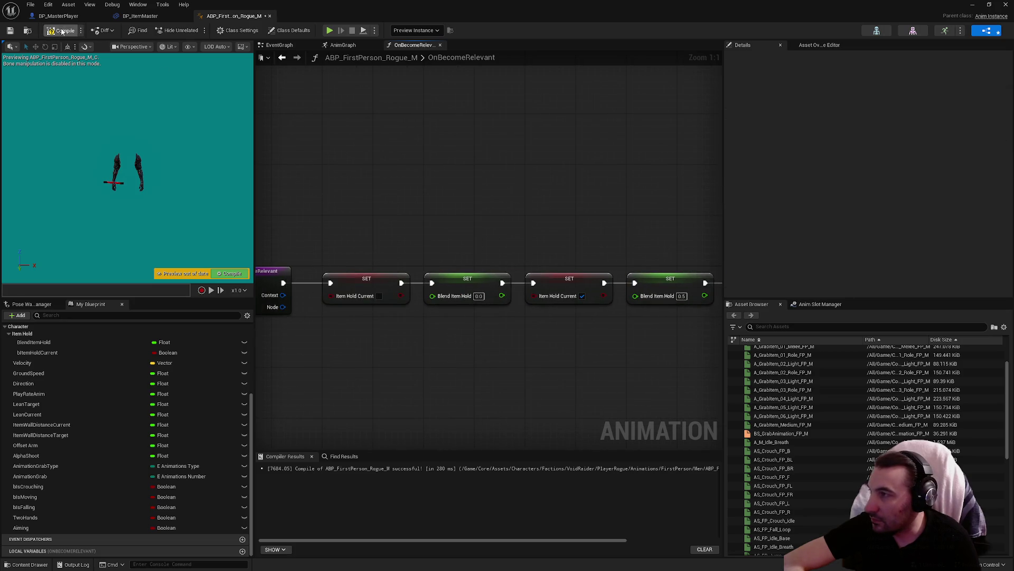
{"action": "left_click", "coordinate": [10, 30]}
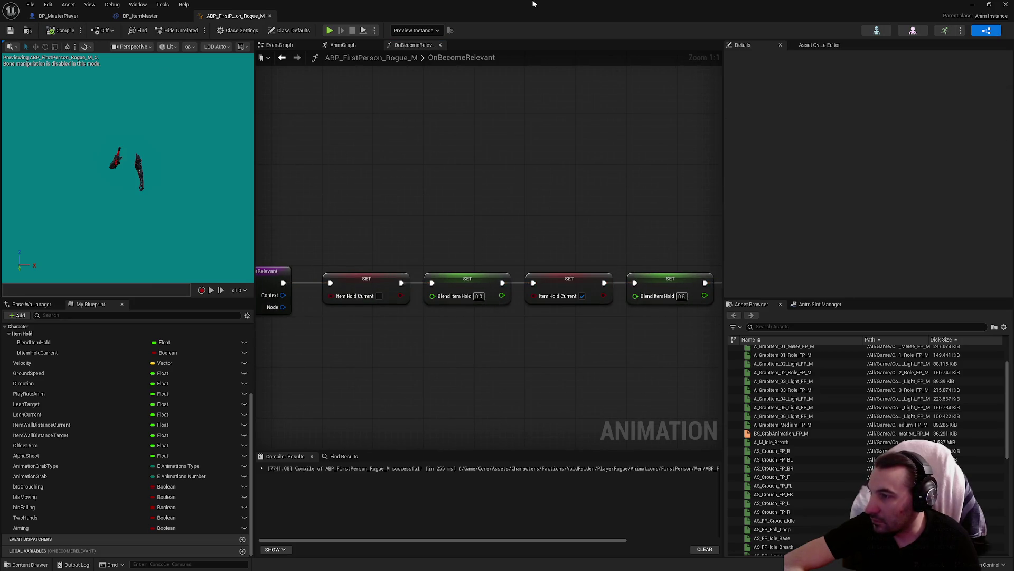
{"action": "left_click", "coordinate": [342, 45]}
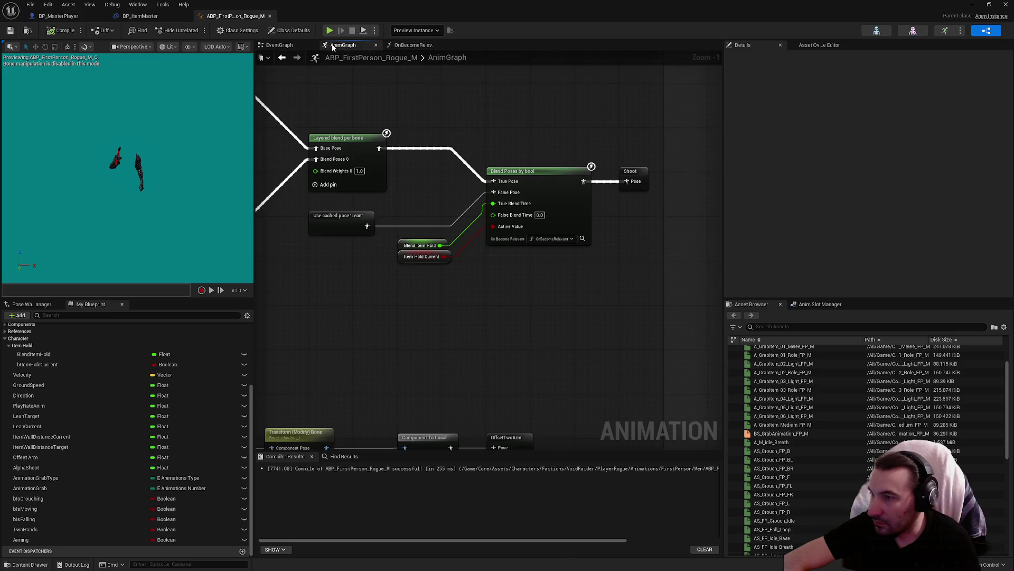
Toggle Item Hold Current's default value on and off, leave it false, and save the blueprint.
{"action": "left_click", "coordinate": [437, 259]}
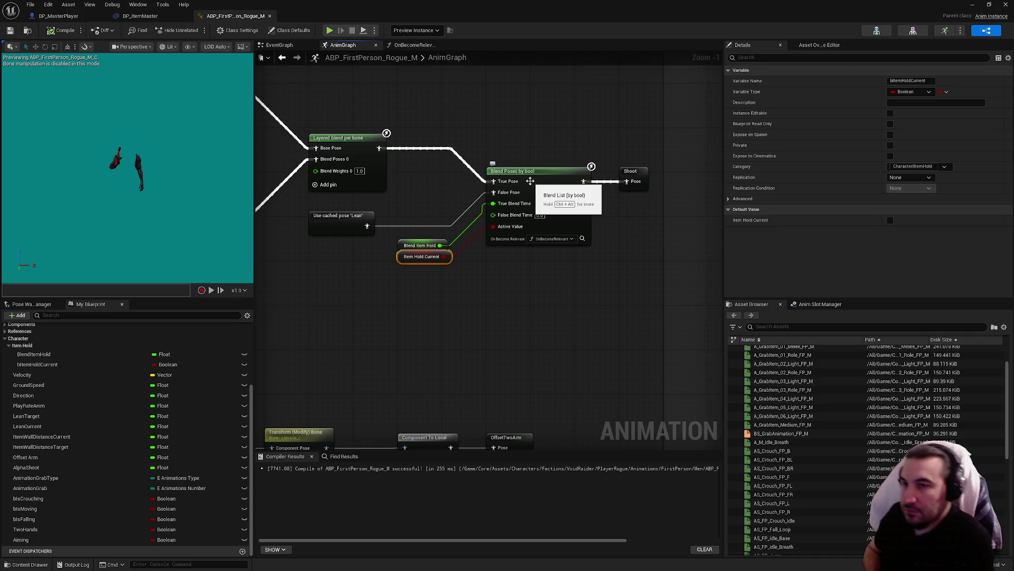
{"action": "left_click", "coordinate": [890, 220]}
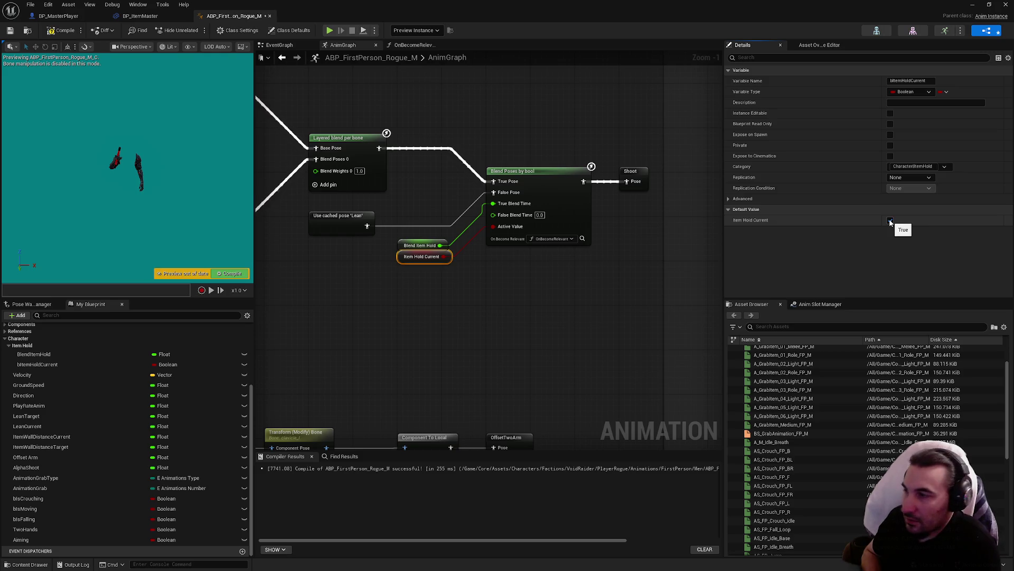
{"action": "left_click", "coordinate": [890, 221]}
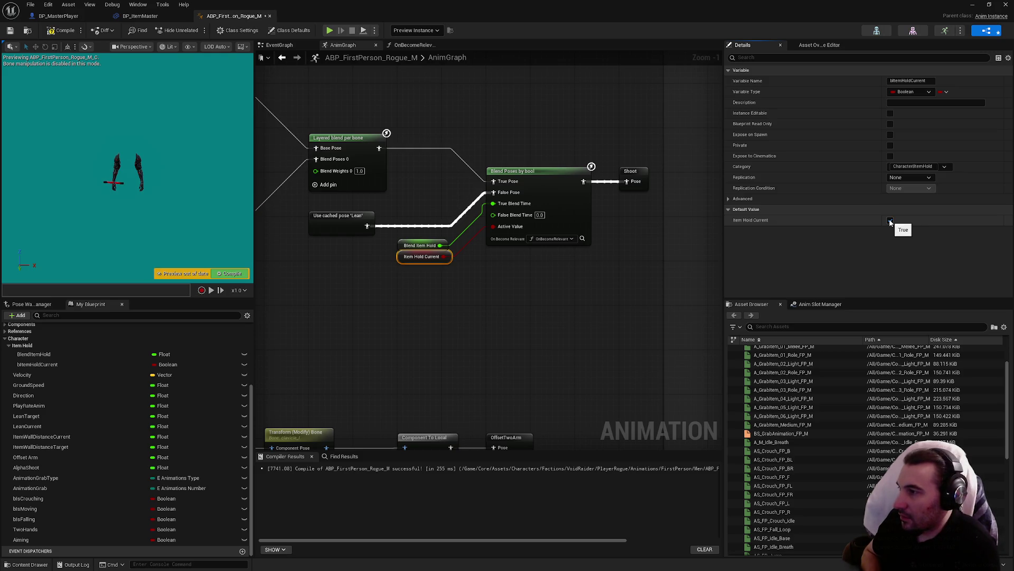
{"action": "left_click", "coordinate": [890, 221]}
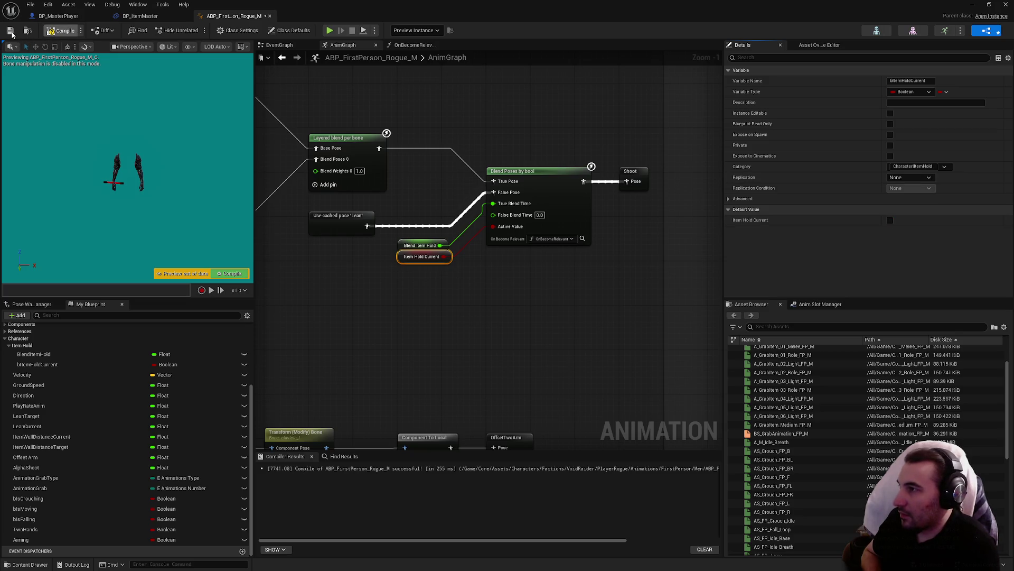
{"action": "left_click", "coordinate": [10, 30]}
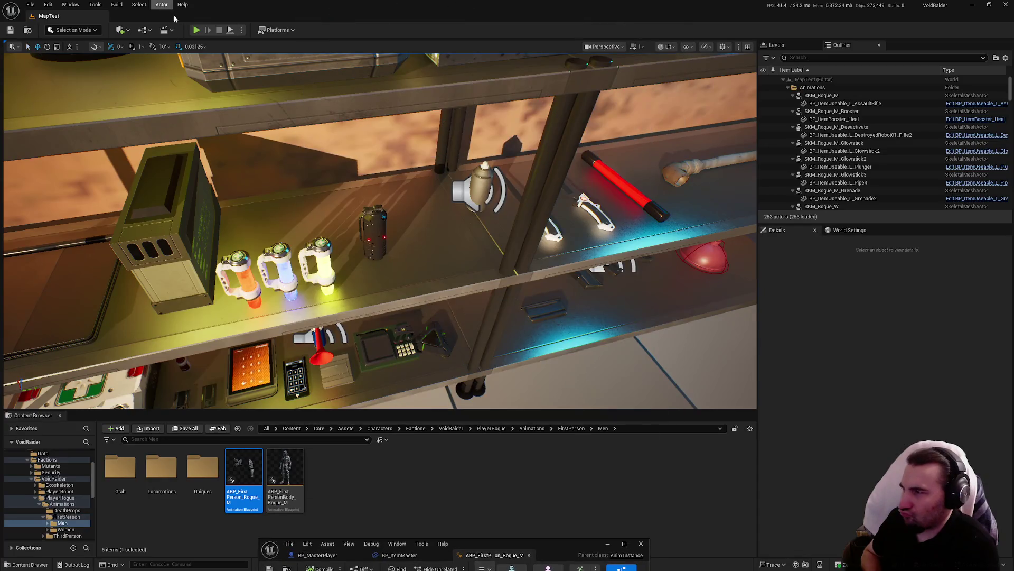
Play the MapTest level, walk to the shelves and pick up a glowstick with E.
{"action": "left_click", "coordinate": [196, 31]}
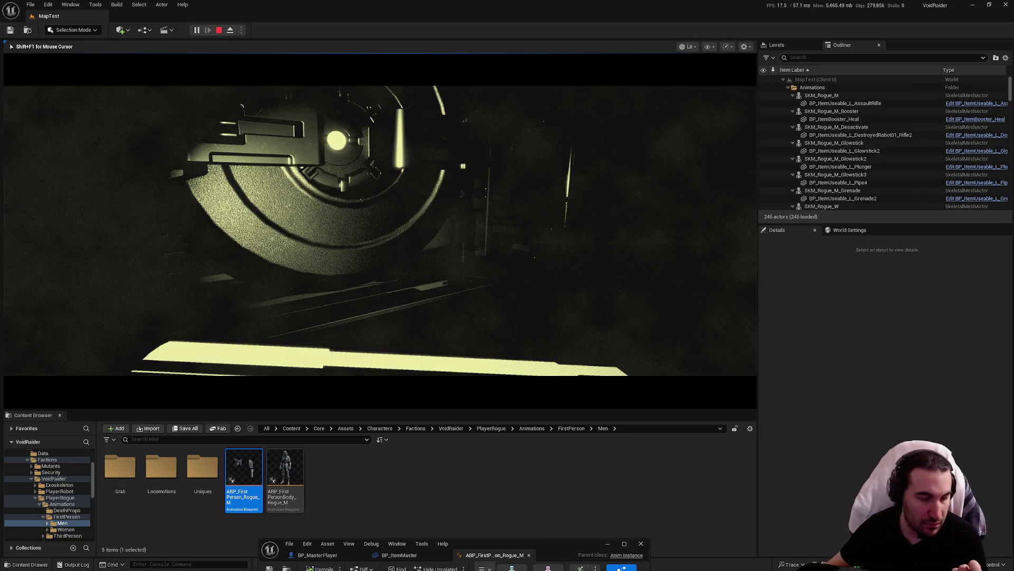
{"action": "key", "text": "w"}
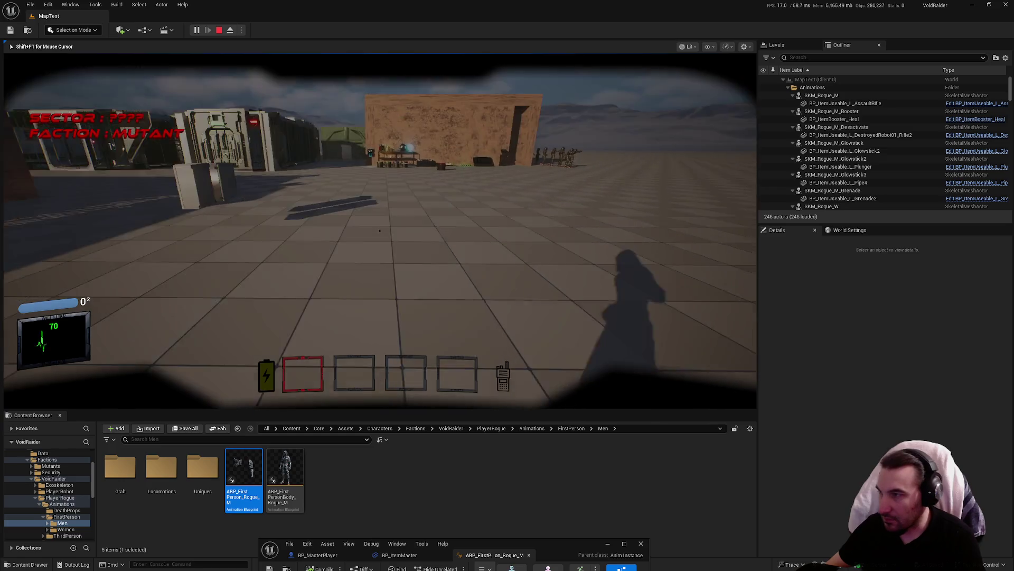
{"action": "mouse_move", "coordinate": [380, 231]}
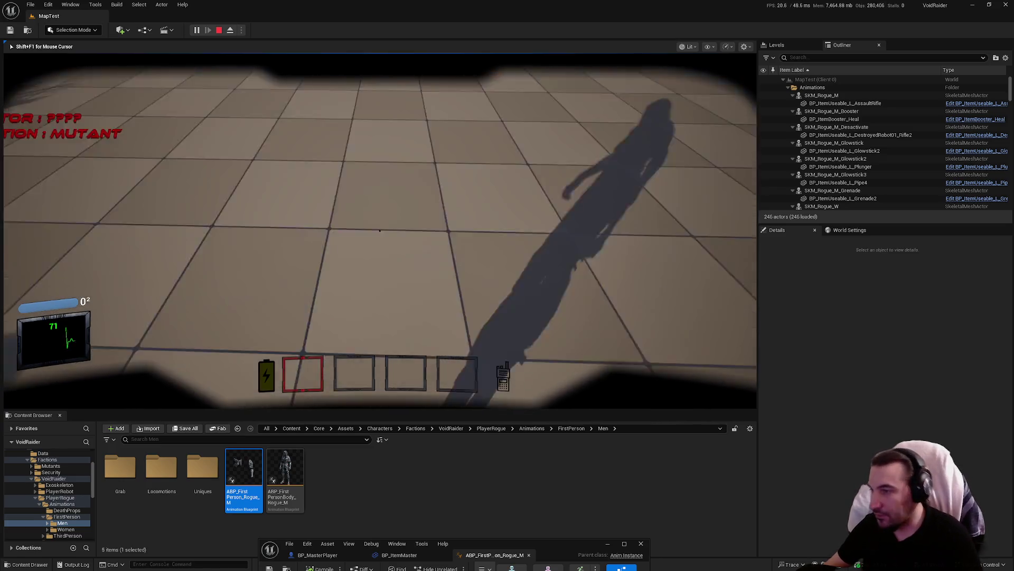
{"action": "key", "text": "w"}
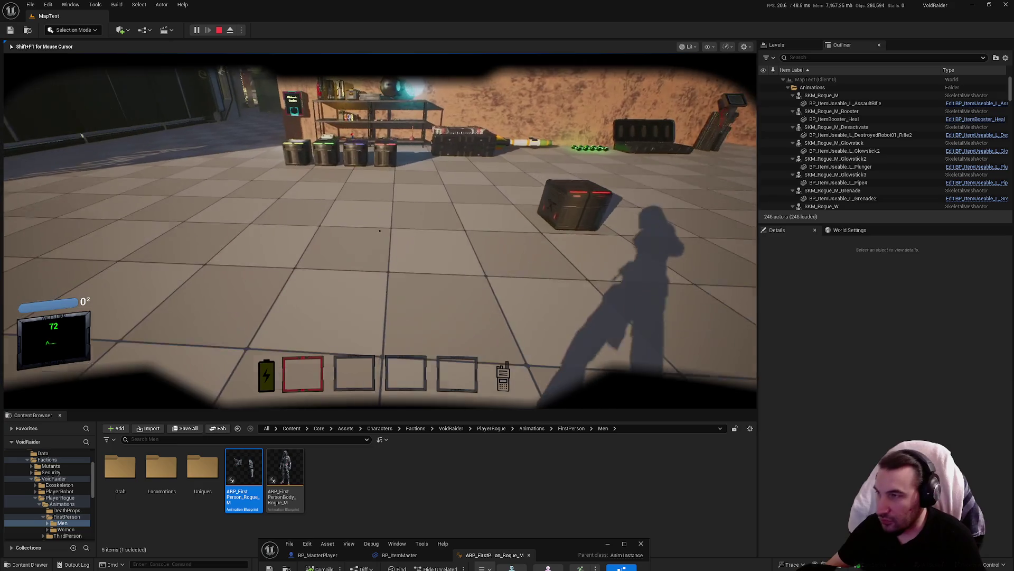
{"action": "key", "text": "w"}
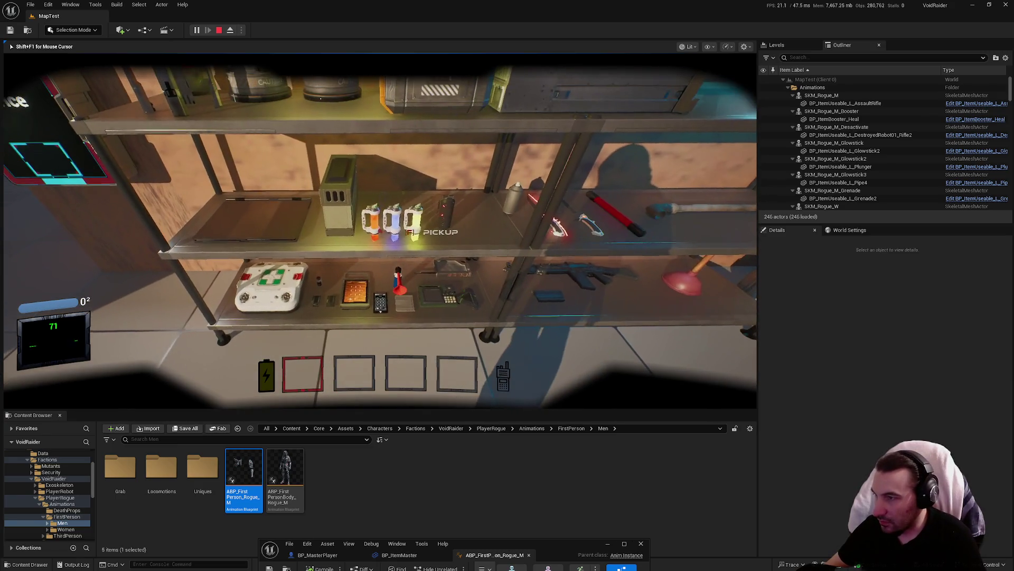
{"action": "key", "text": "e"}
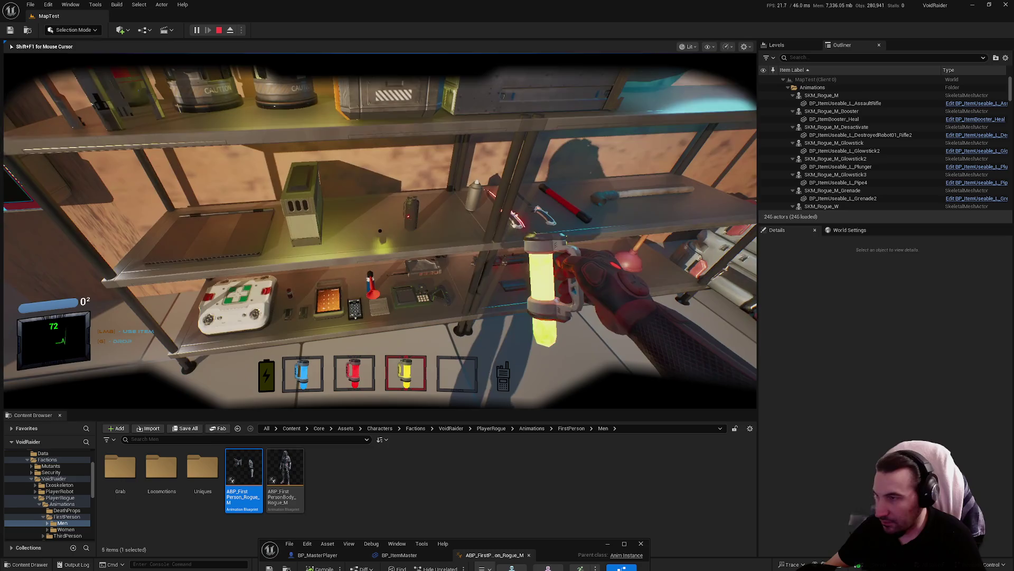
Stop the play session and bring the ABP_FirstPerson_Rogue_M AnimGraph back up maximised.
{"action": "key", "text": "Escape"}
{"action": "left_click_drag", "start_coordinate": [560, 550], "coordinate": [622, 153]}
{"action": "double_click", "coordinate": [622, 153]}
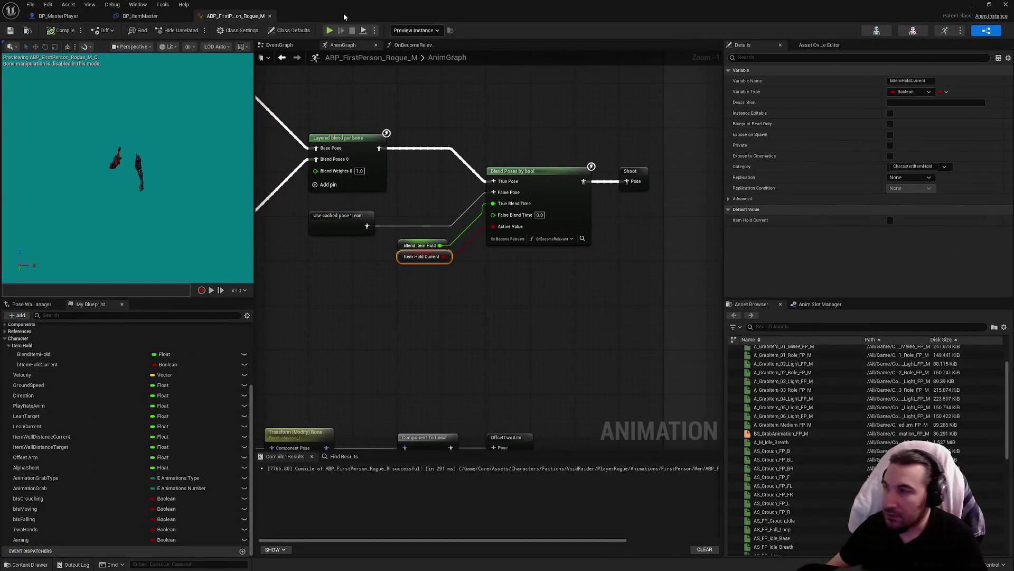
Delete both Item Hold Current SET nodes inside the OnBecomeRelevant function graph.
{"action": "left_click", "coordinate": [414, 45]}
{"action": "left_click_drag", "start_coordinate": [356, 182], "coordinate": [348, 285]}
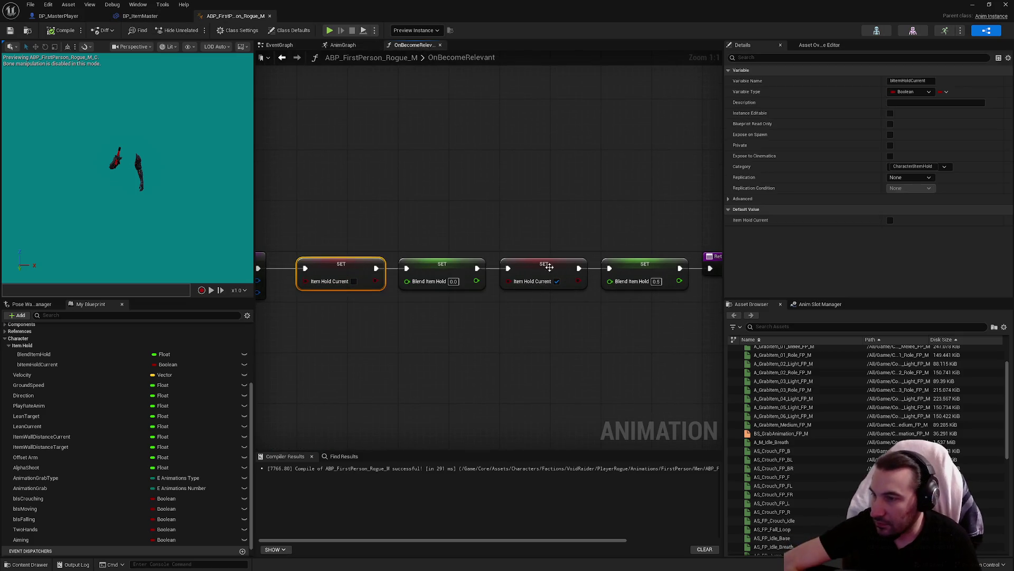
{"action": "key", "text": "Delete"}
{"action": "left_click_drag", "start_coordinate": [541, 245], "coordinate": [526, 328]}
{"action": "key", "text": "Delete"}
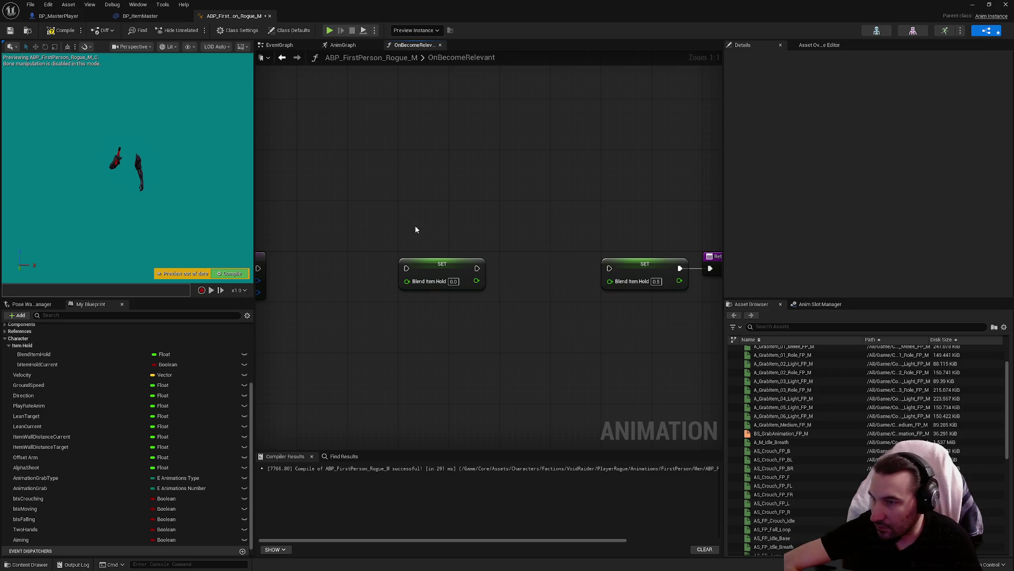
{"action": "scroll", "coordinate": [414, 225], "scroll_direction": "down", "scroll_amount": 4}
Reset the blend node's On Become Relevant binding to None, delete the OnBecomeRelevant function, and compile.
{"action": "left_click", "coordinate": [342, 45]}
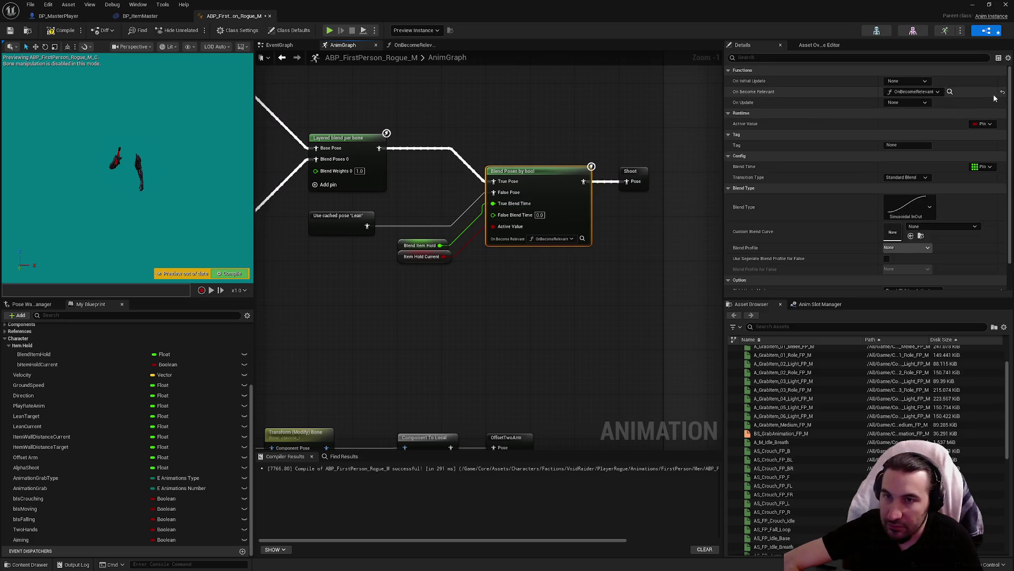
{"action": "left_click", "coordinate": [1002, 93]}
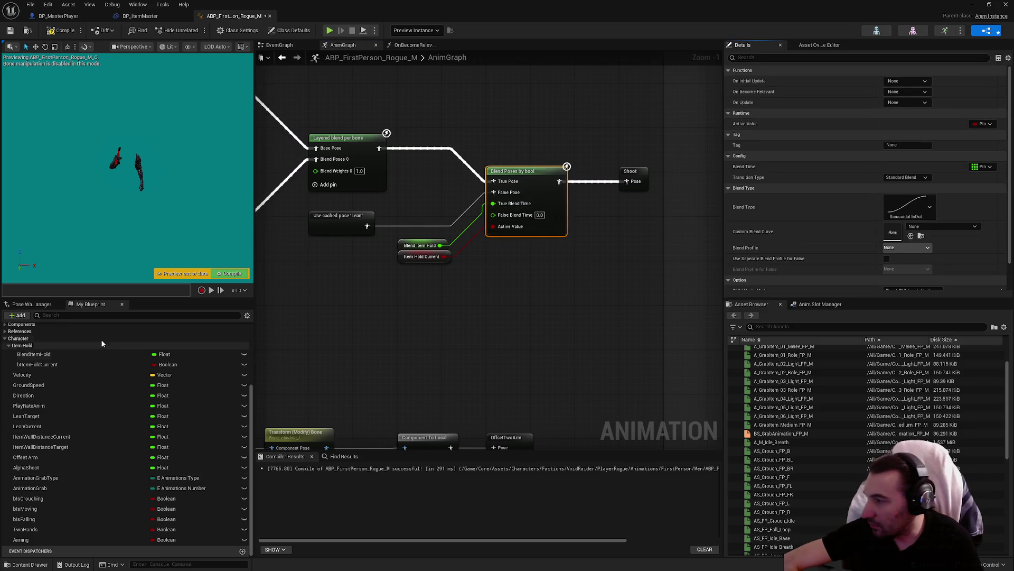
{"action": "scroll", "coordinate": [87, 382], "scroll_direction": "up", "scroll_amount": 3}
{"action": "left_click", "coordinate": [39, 355]}
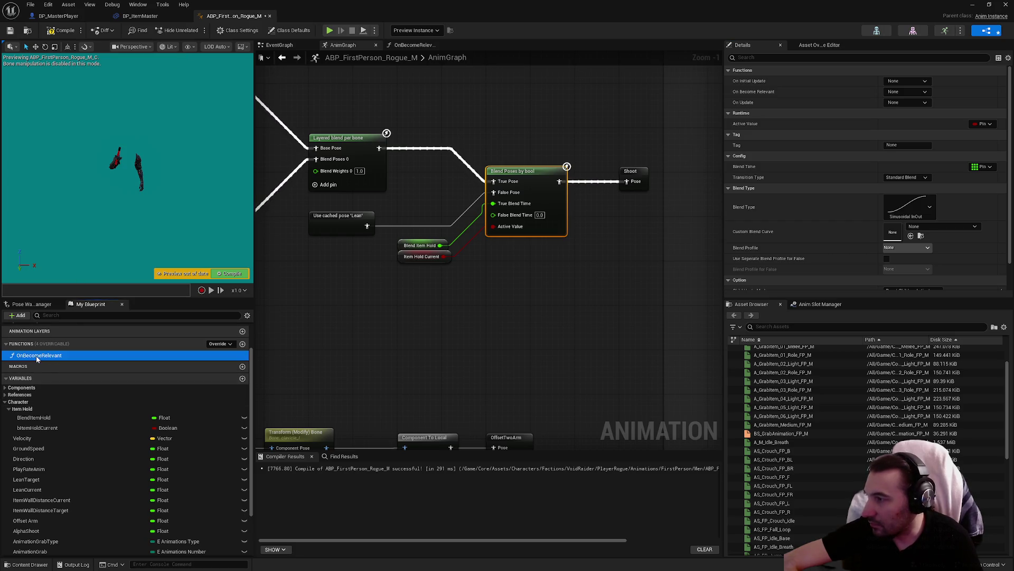
{"action": "key", "text": "Delete"}
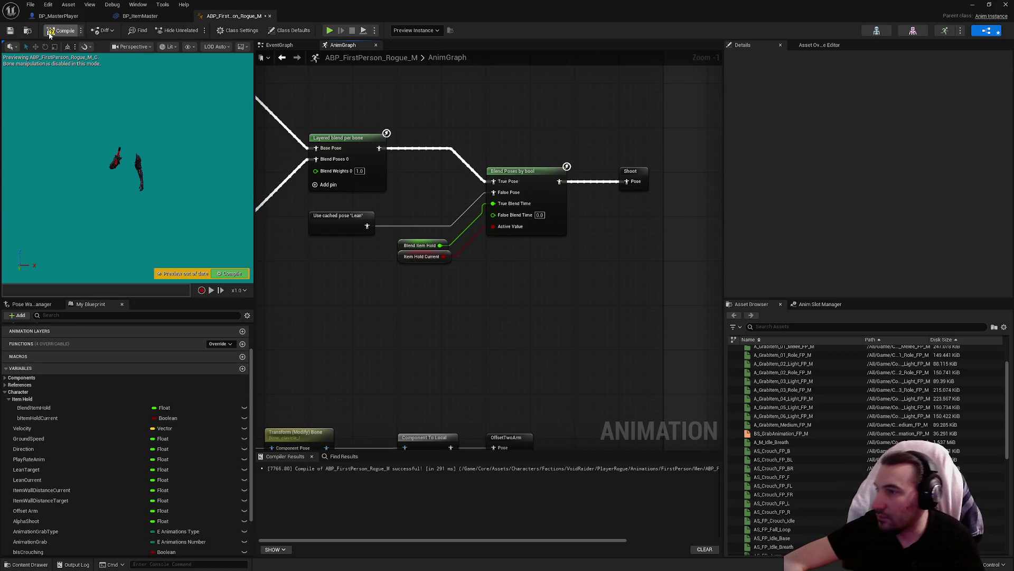
{"action": "left_click", "coordinate": [10, 31]}
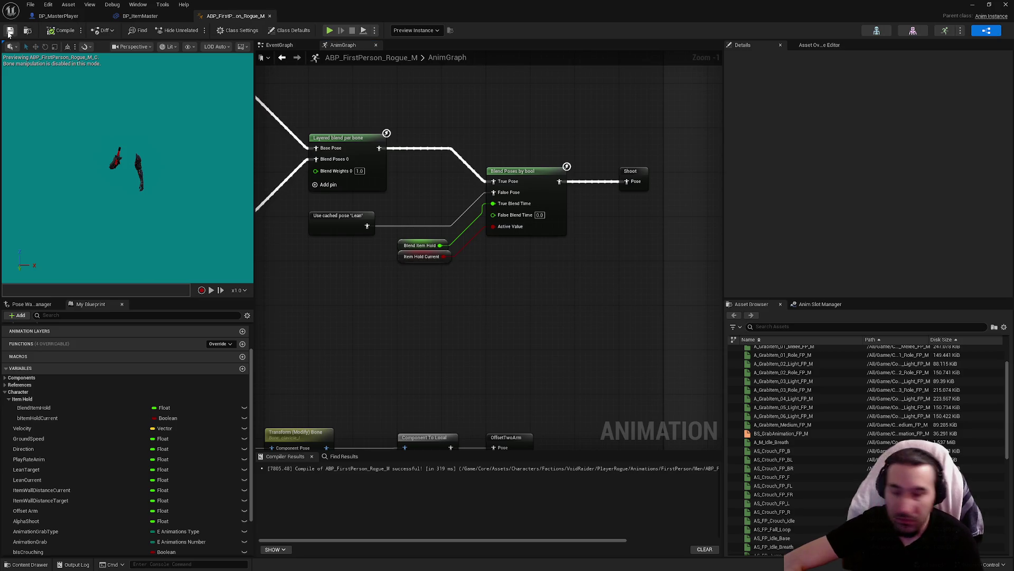